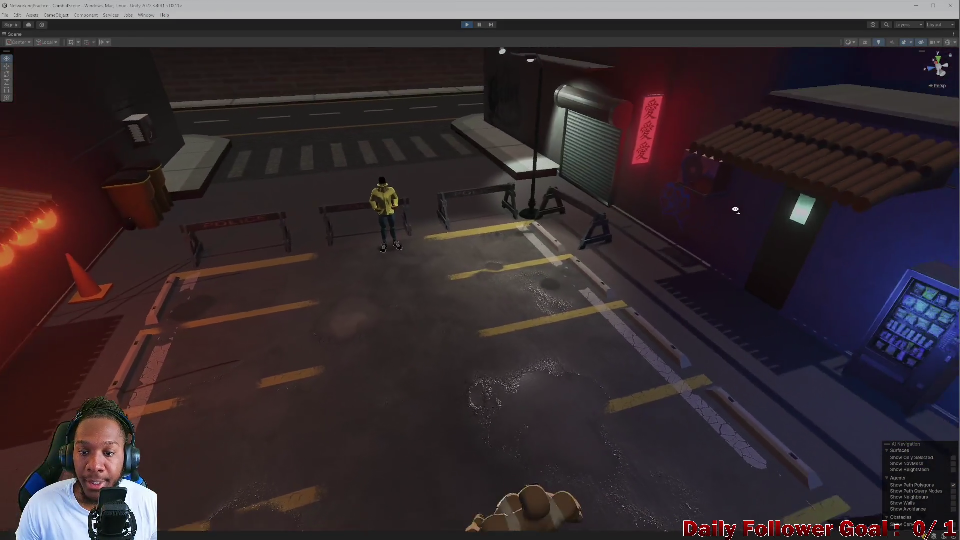
# Restore the full Unity panel layout and snap the editor to the left two-thirds beside the build.
pyautogui.scroll(1, 790, 180)
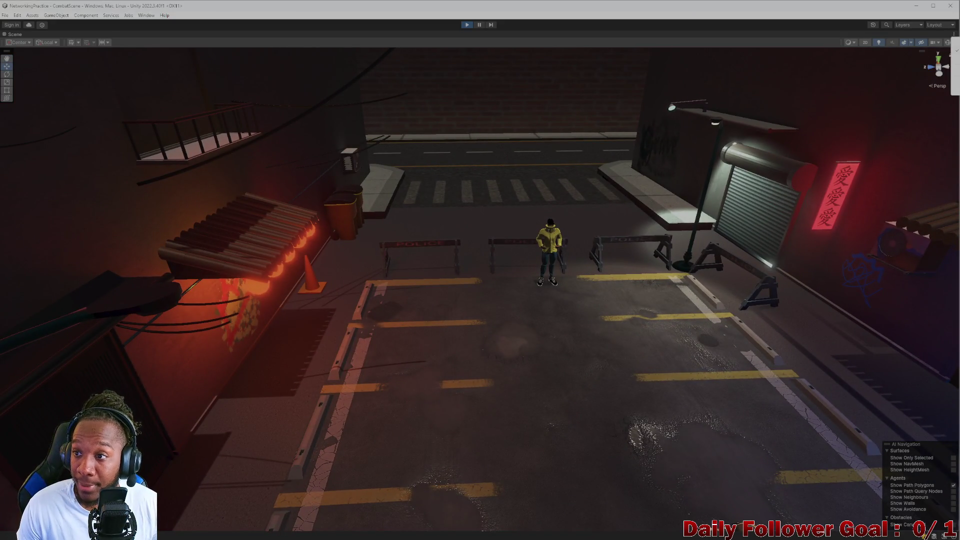
pyautogui.hotkey('shift', 'space')
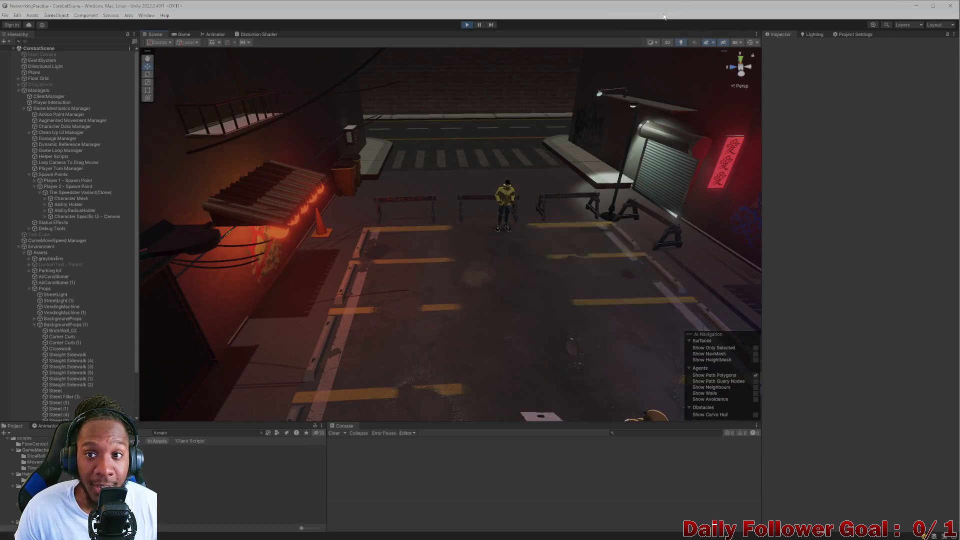
pyautogui.moveTo(664, 16); pyautogui.dragTo(342, 18)
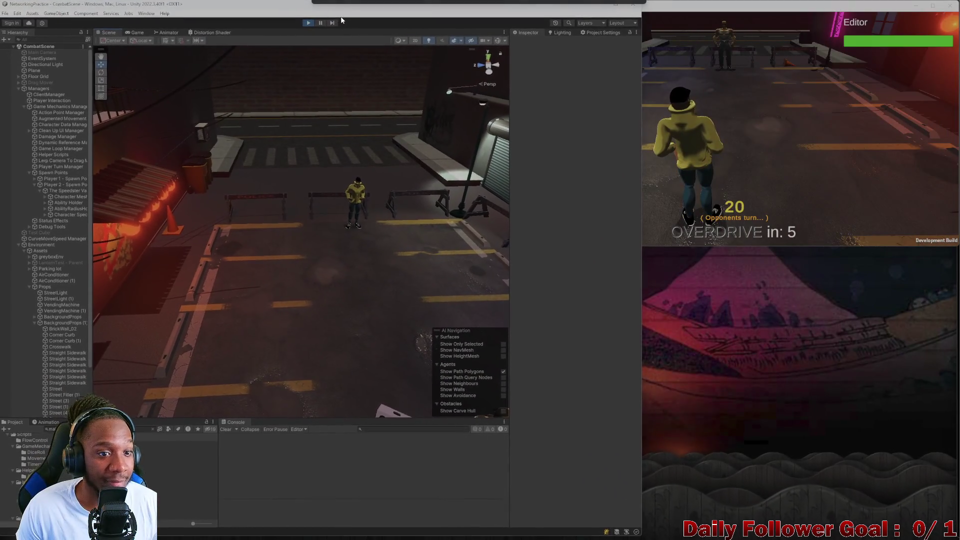
# Enter Play mode, move the Editor character, confirm, and end the Editor player's turn.
pyautogui.click(640, 171)
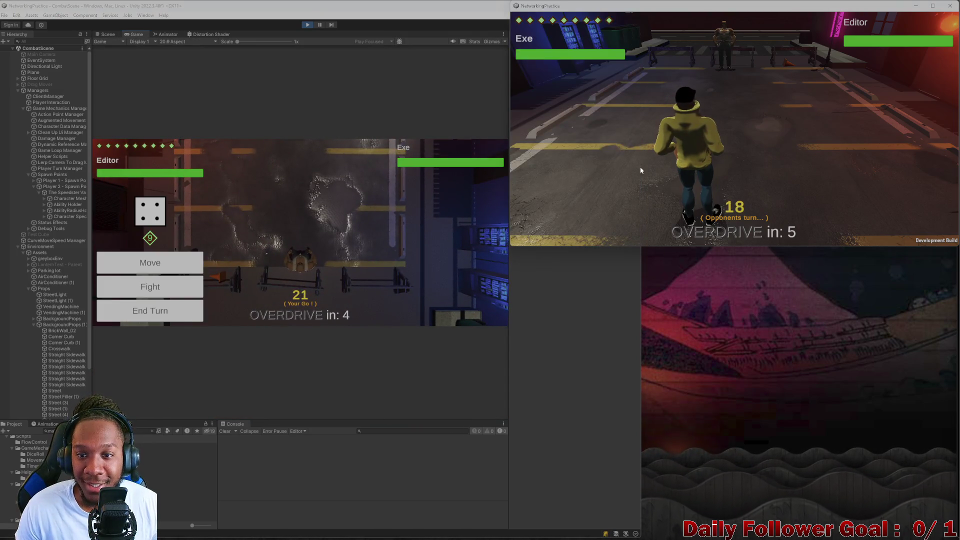
pyautogui.click(165, 271)
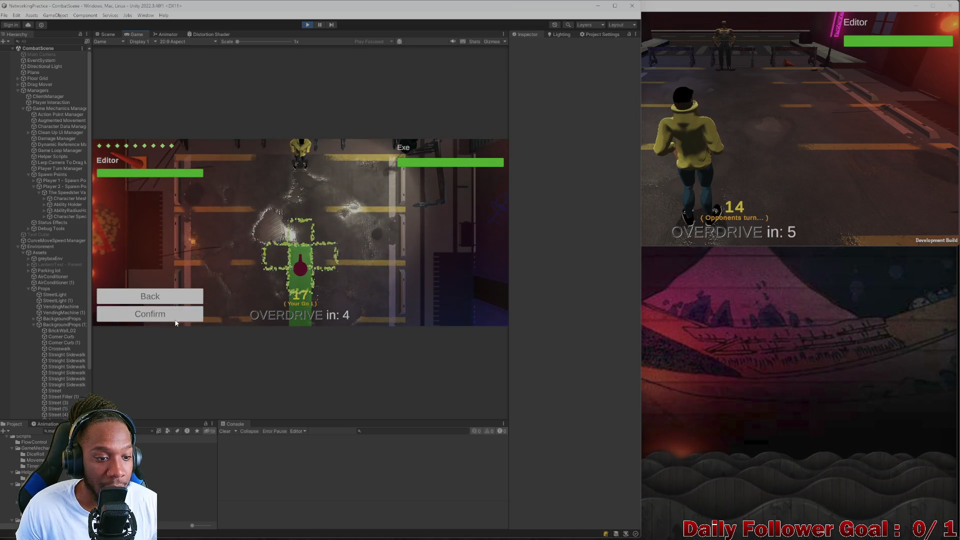
pyautogui.click(175, 319)
pyautogui.click(658, 169)
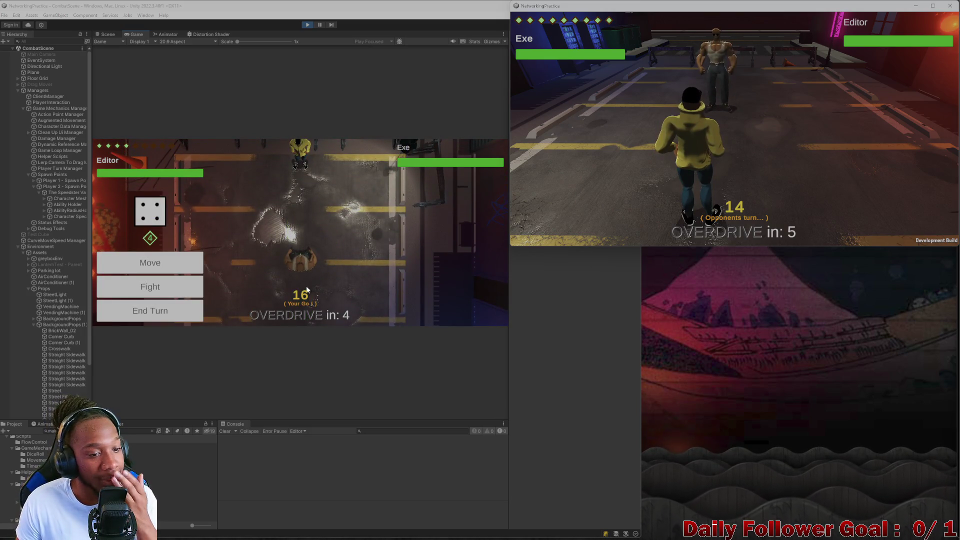
pyautogui.click(179, 292)
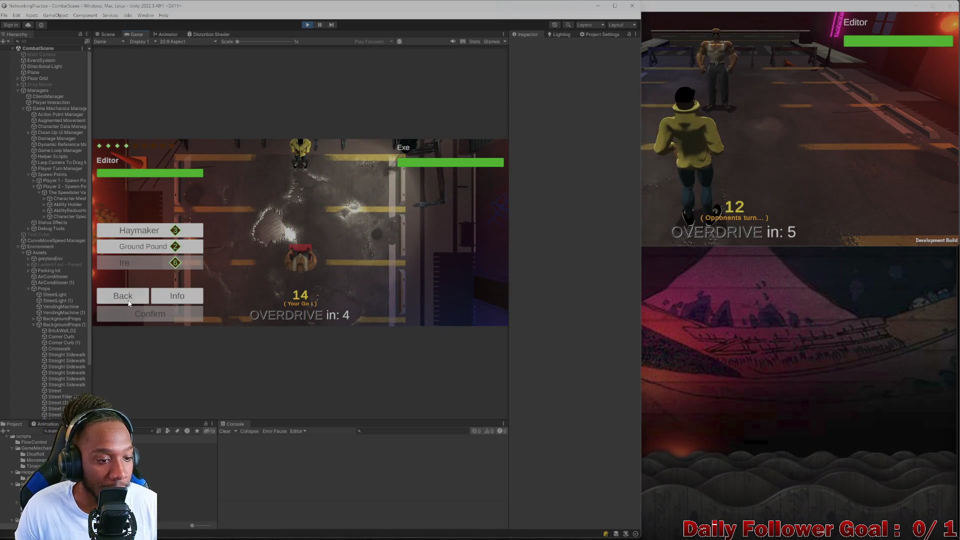
pyautogui.click(149, 319)
pyautogui.click(765, 139)
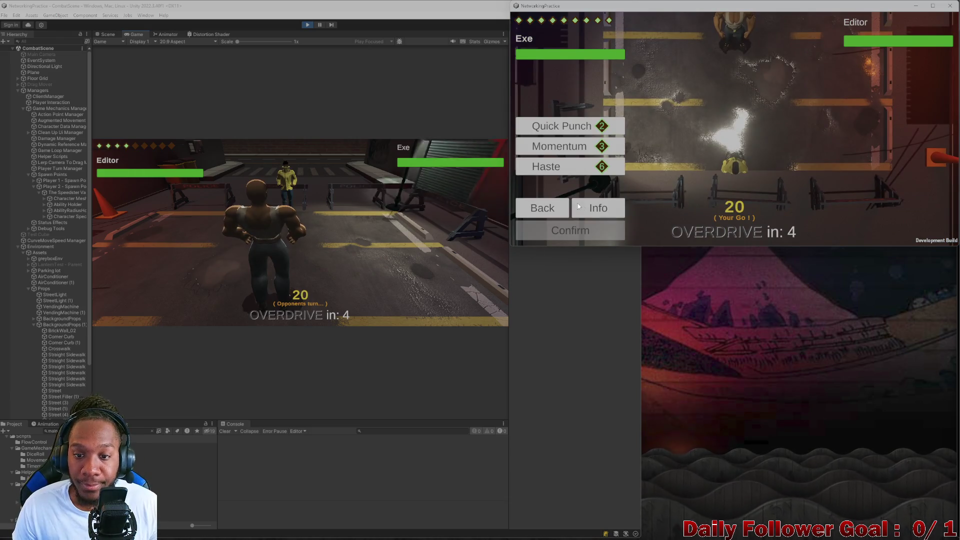
# In the build, use Exe's Haste, move and end turn, then roll the Editor player's die.
pyautogui.click(550, 167)
pyautogui.click(586, 232)
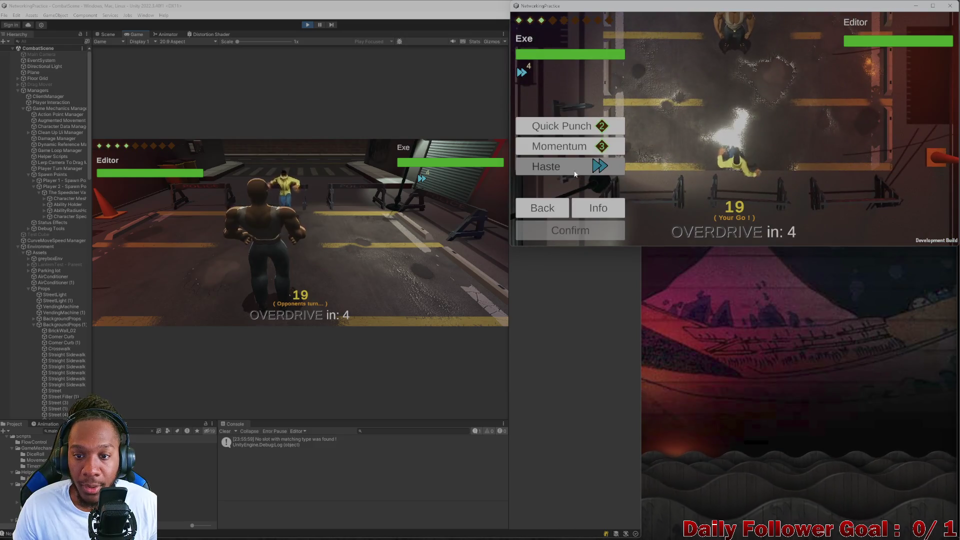
pyautogui.click(753, 176)
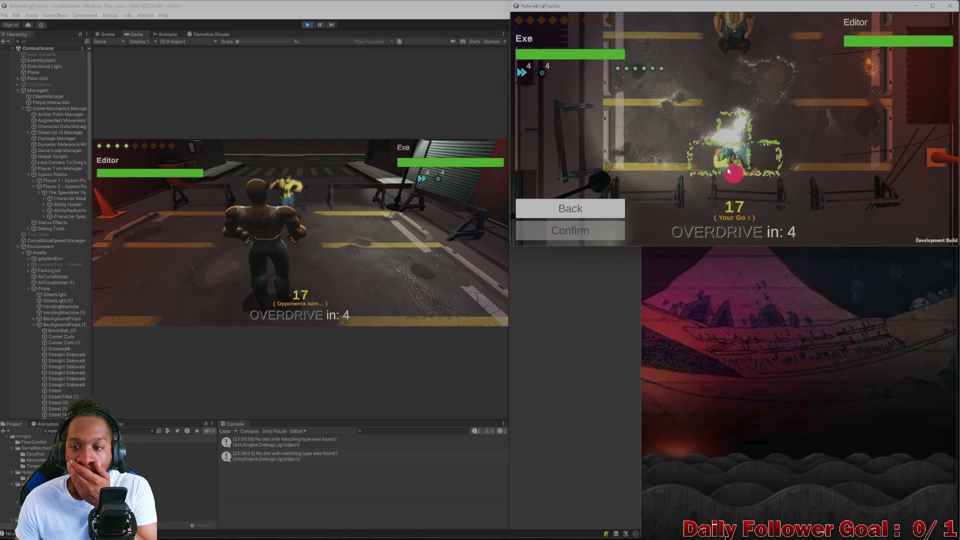
pyautogui.click(728, 170)
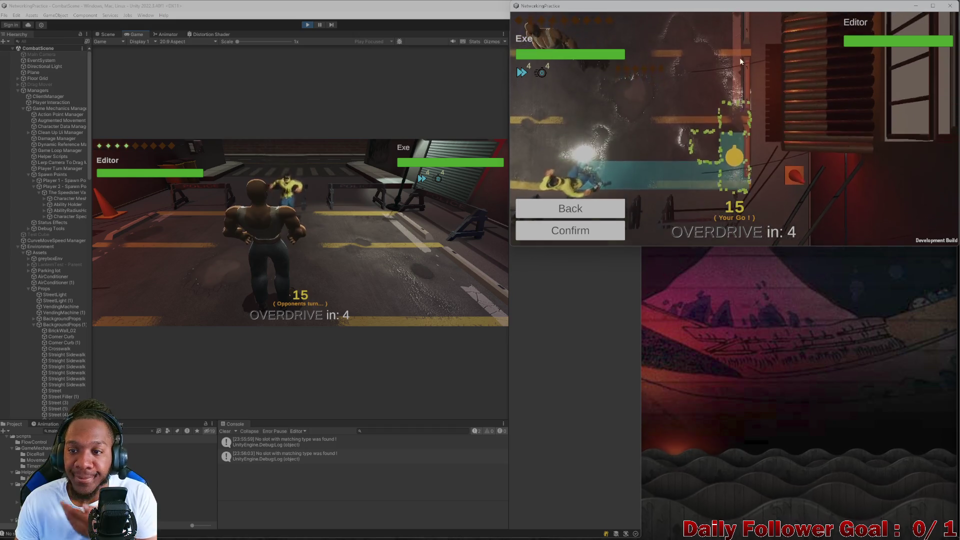
pyautogui.click(592, 228)
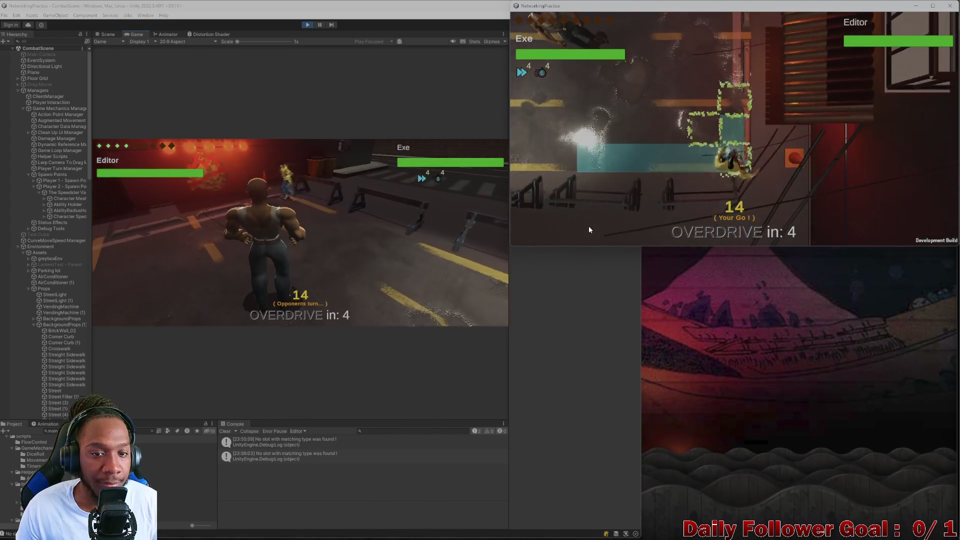
pyautogui.click(608, 234)
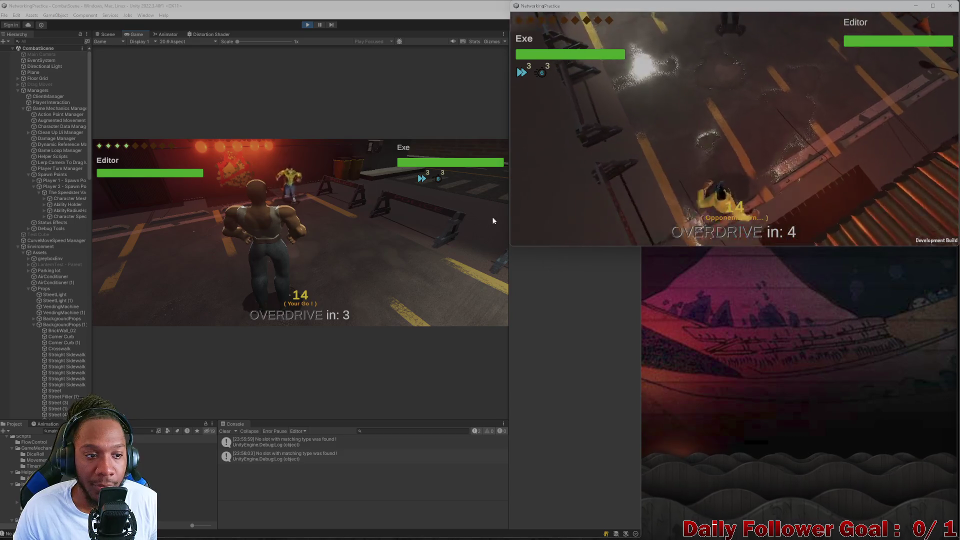
pyautogui.click(175, 242)
pyautogui.click(194, 256)
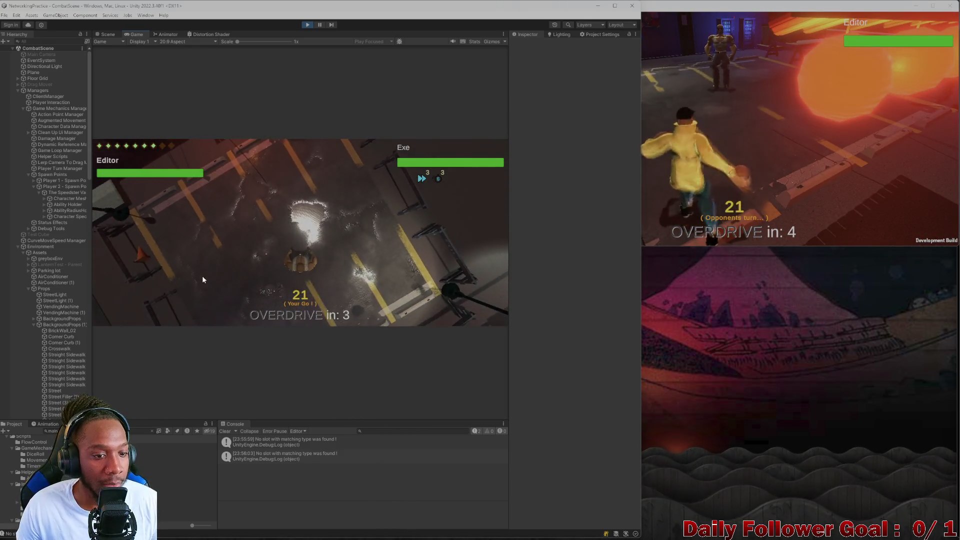
# Use the Editor player's Ire ability, move the character, and end the turn.
pyautogui.click(159, 265)
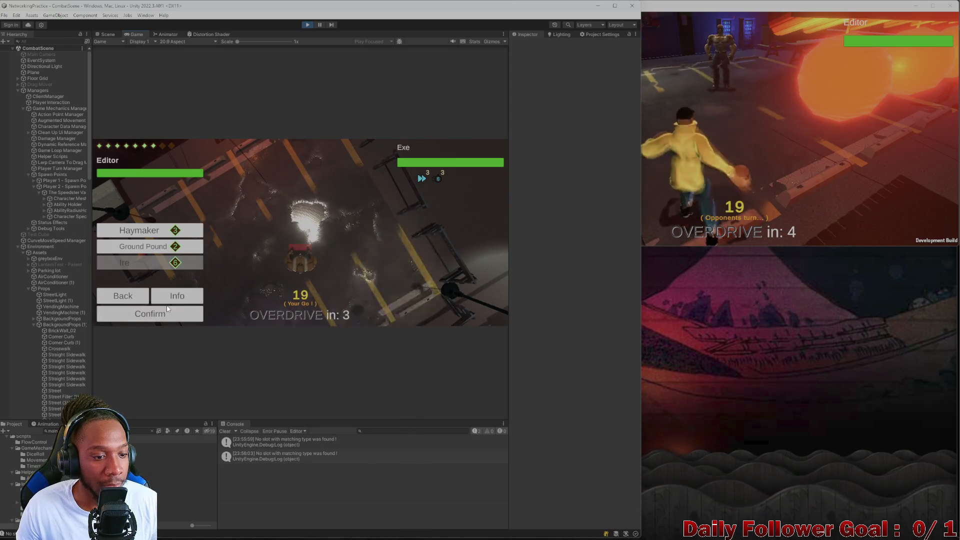
pyautogui.click(150, 313)
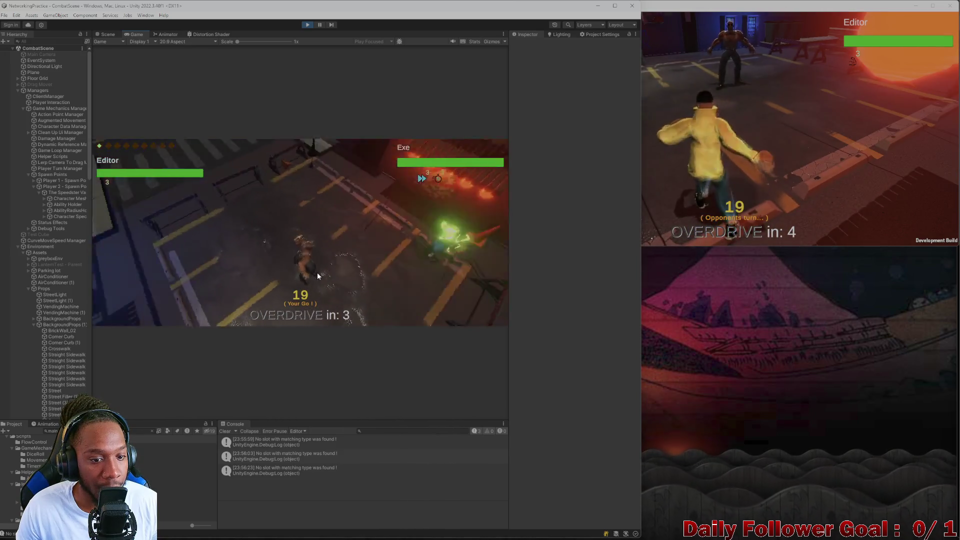
pyautogui.click(150, 263)
pyautogui.click(294, 258)
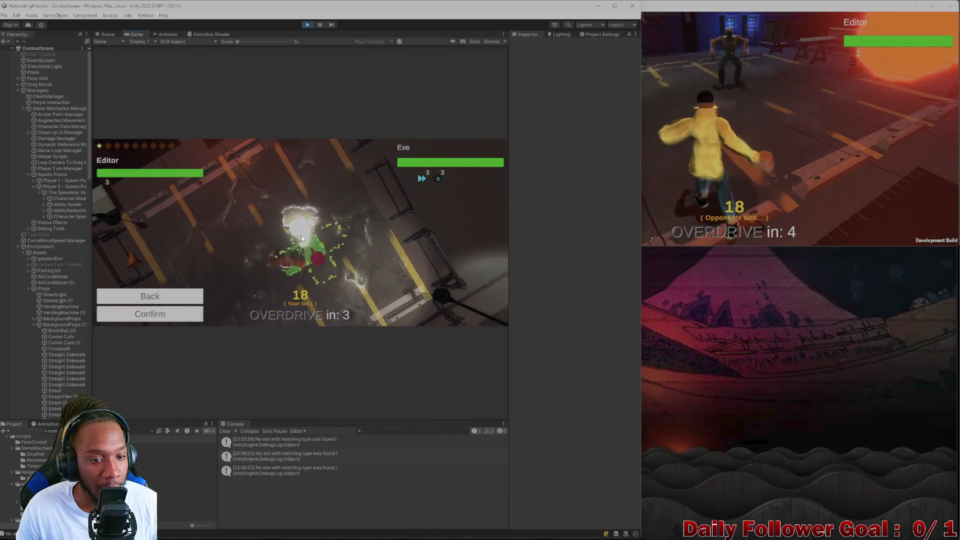
pyautogui.click(183, 311)
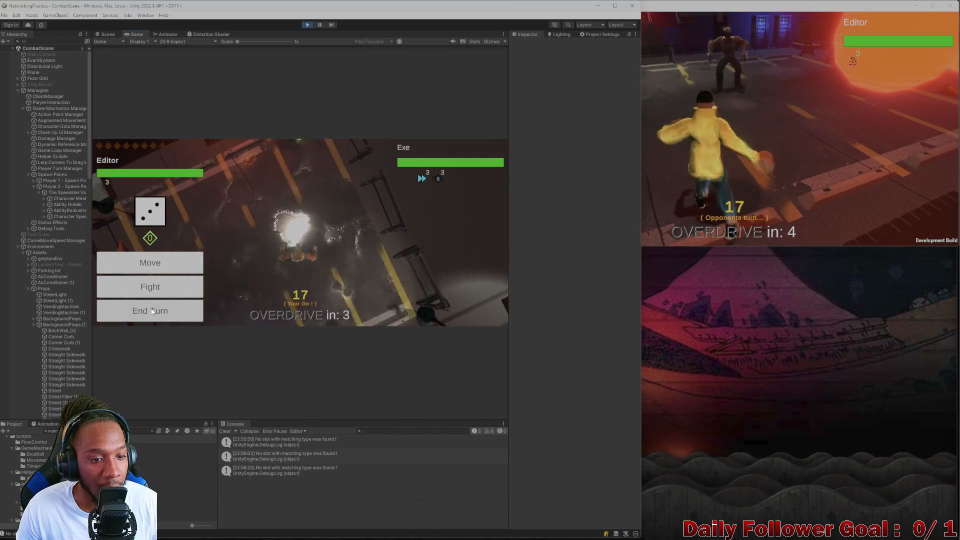
pyautogui.click(181, 318)
pyautogui.click(706, 171)
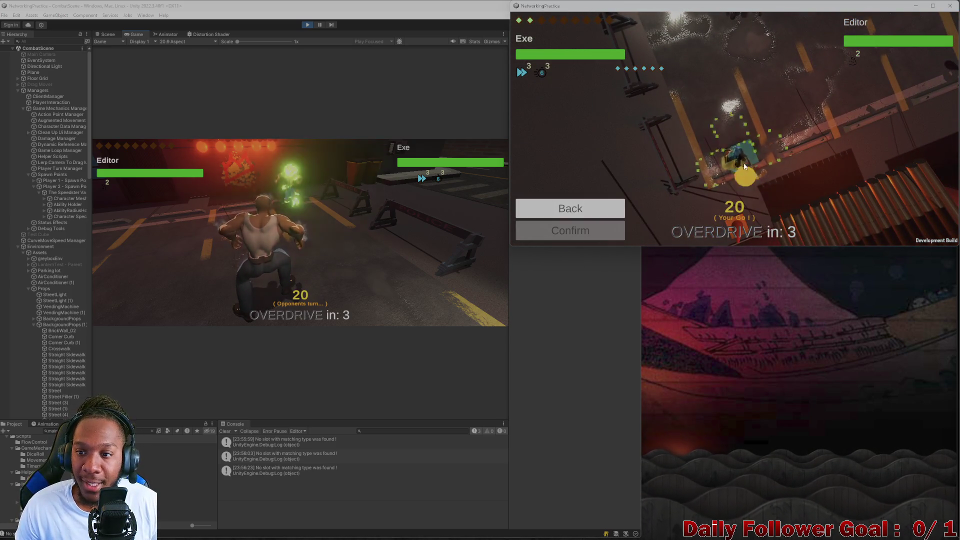
# Move Exe to a new destination in the build and end Exe's turn.
pyautogui.click(740, 193)
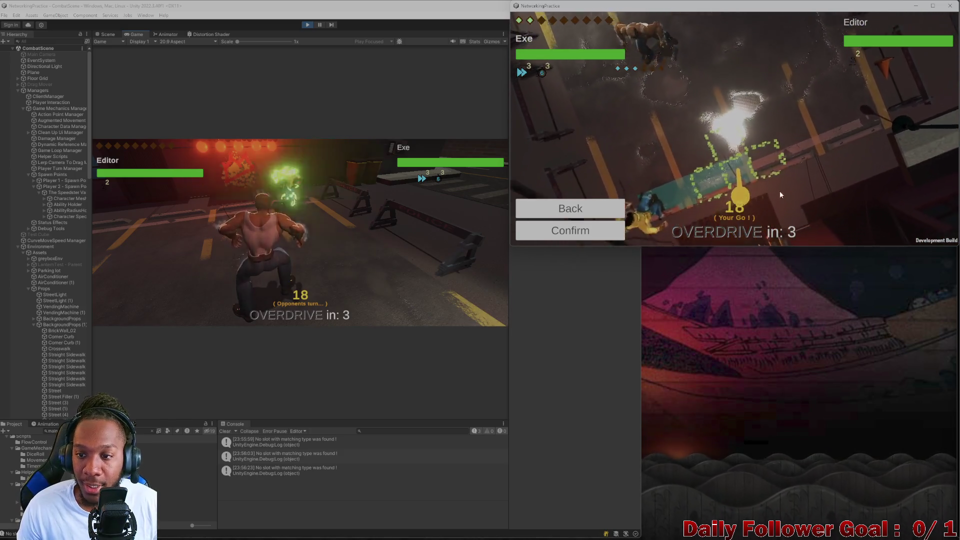
pyautogui.click(603, 233)
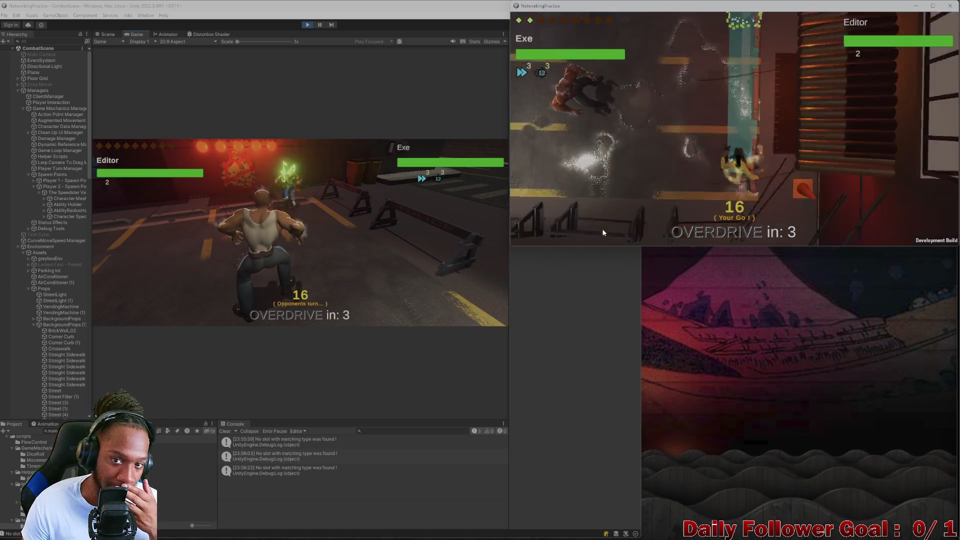
pyautogui.click(583, 230)
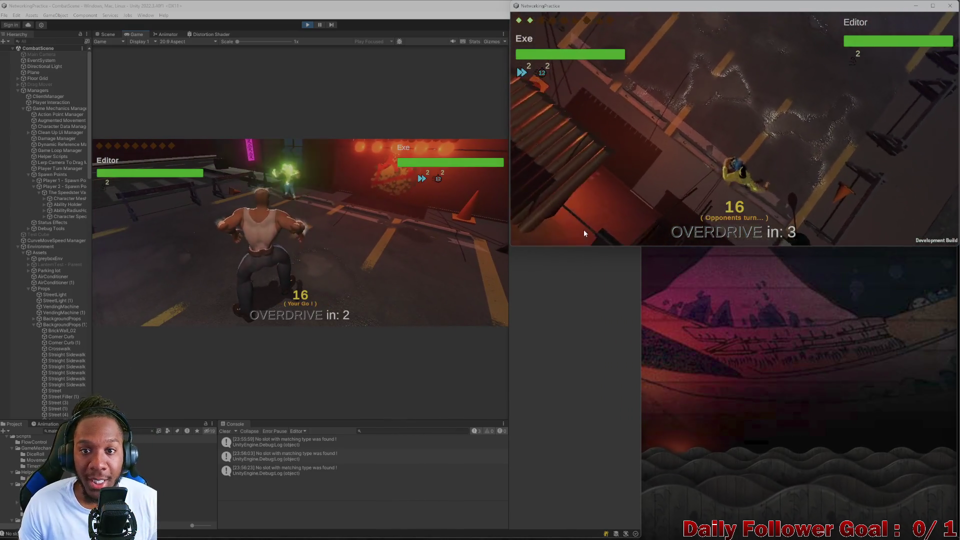
pyautogui.click(215, 236)
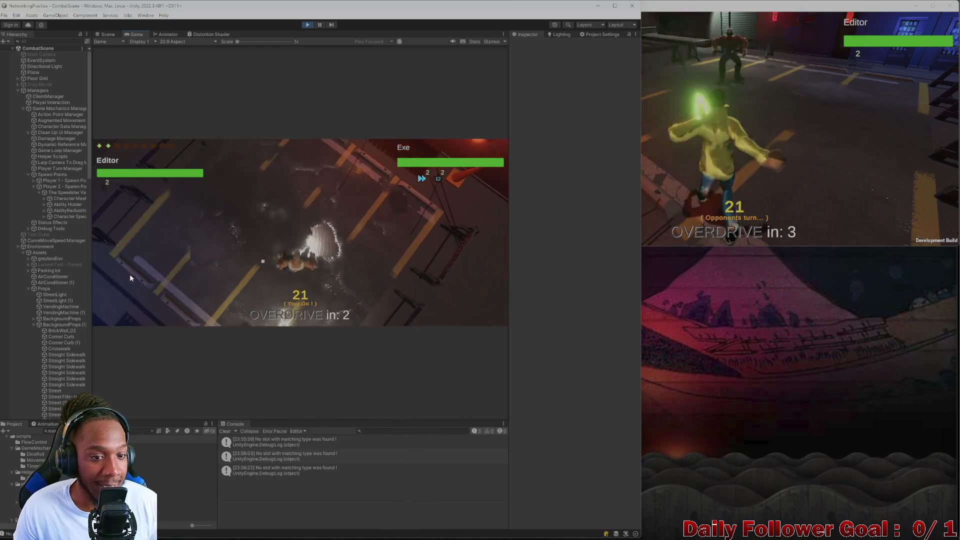
# Preview the Ground Pound attack range, back out, and end the Editor player's turn.
pyautogui.click(124, 285)
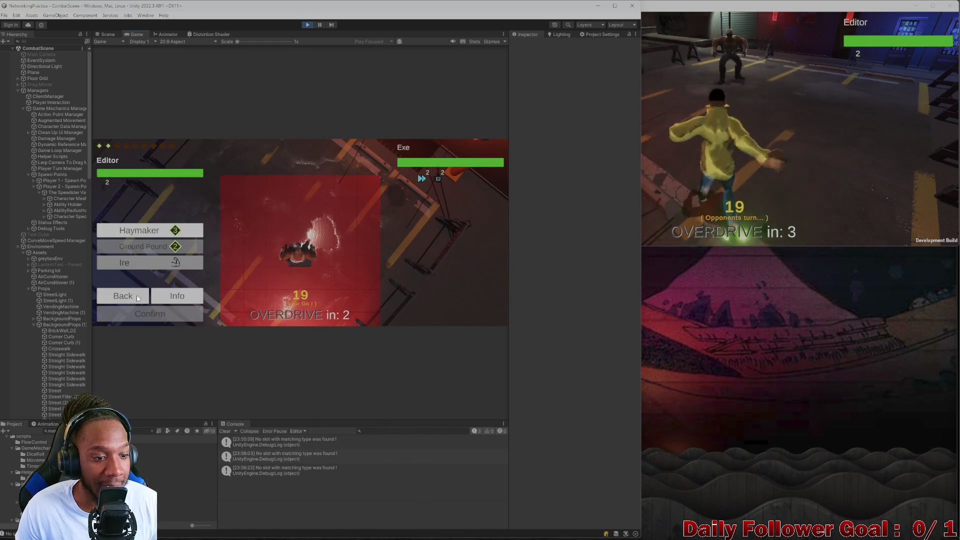
pyautogui.click(138, 298)
pyautogui.click(134, 248)
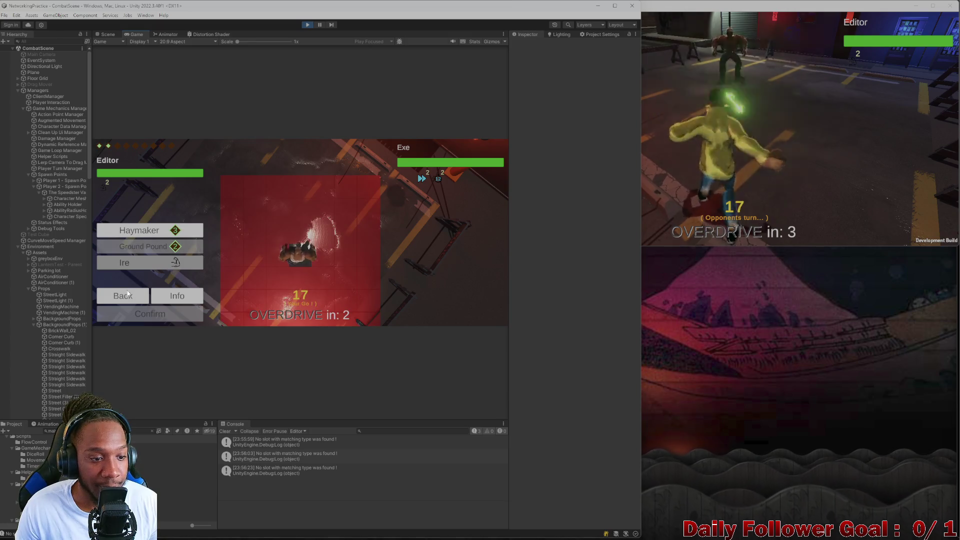
pyautogui.click(141, 296)
pyautogui.click(168, 310)
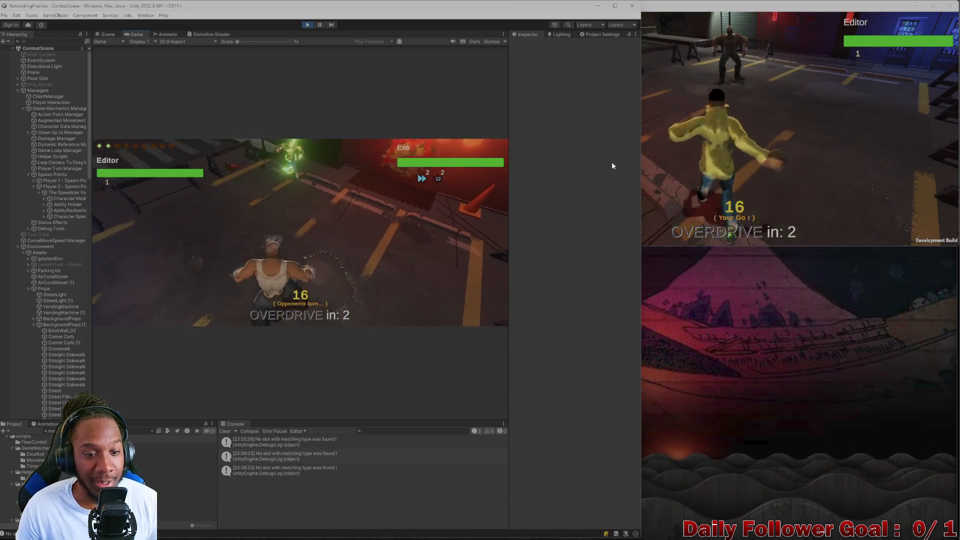
pyautogui.click(707, 171)
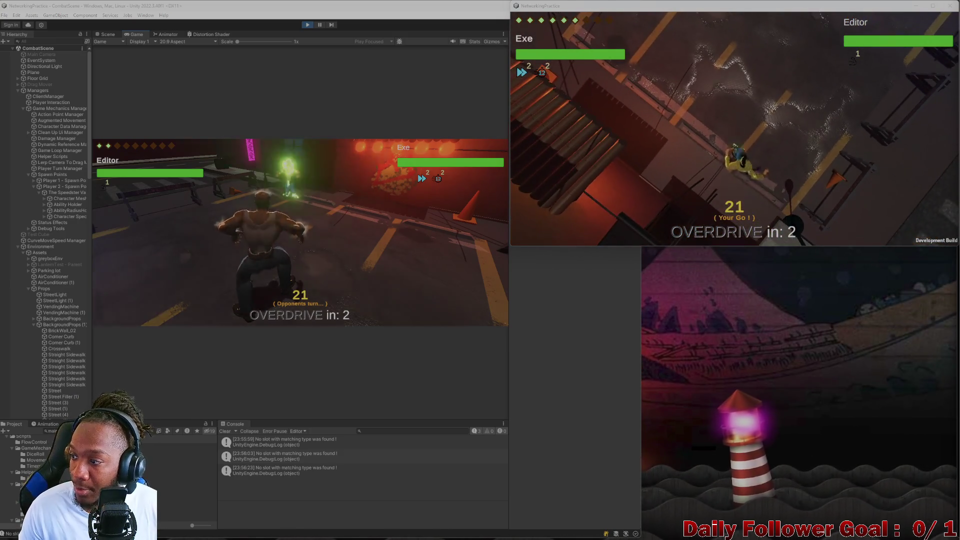
# Plot and confirm Exe's movement routes, end the turn, and roll the Editor player's die.
pyautogui.click(591, 173)
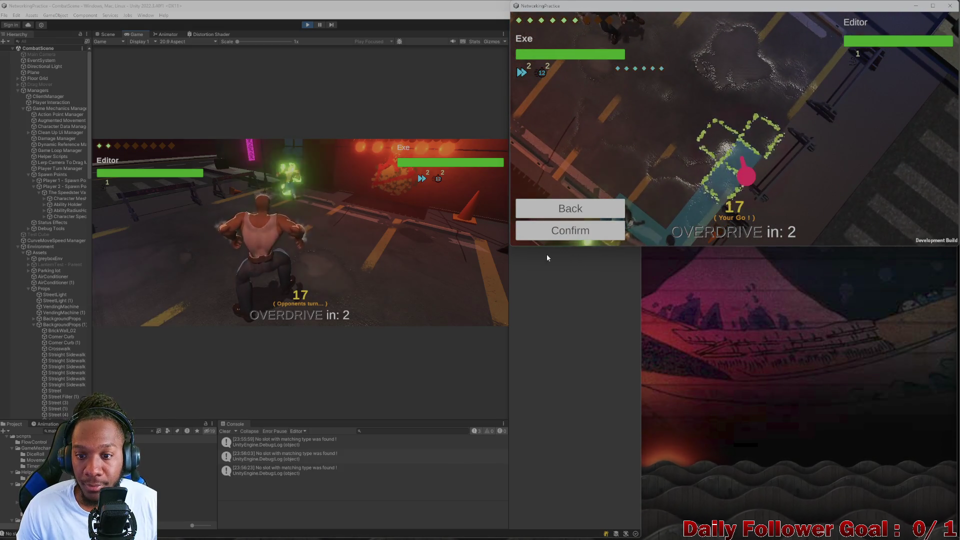
pyautogui.click(574, 234)
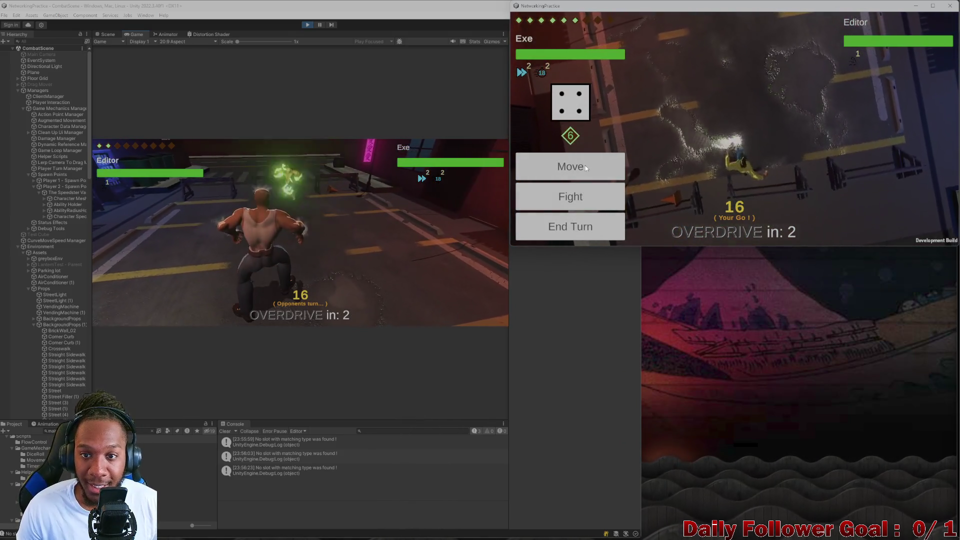
pyautogui.moveTo(750, 161)
pyautogui.mouseDown()
pyautogui.moveTo(768, 155)
pyautogui.moveTo(688, 218)
pyautogui.mouseUp()
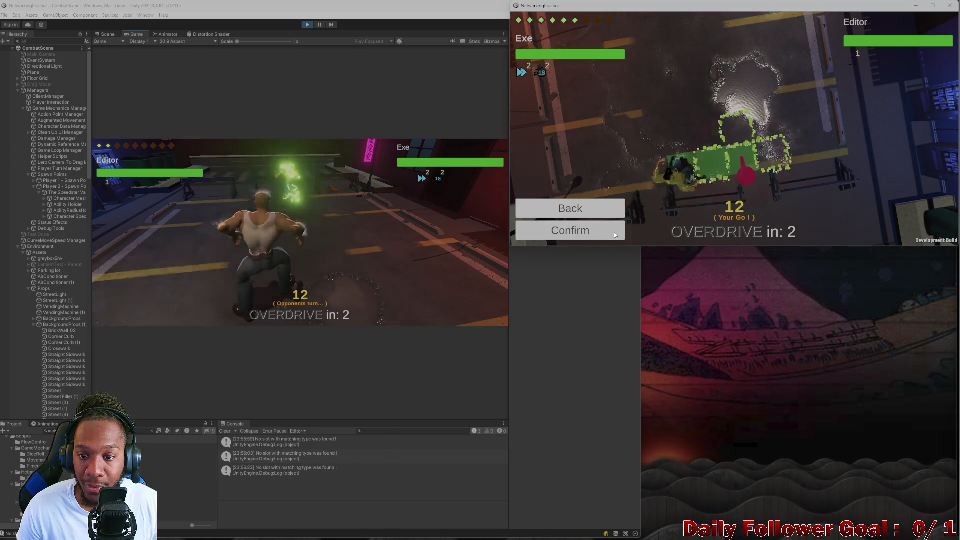
pyautogui.click(614, 232)
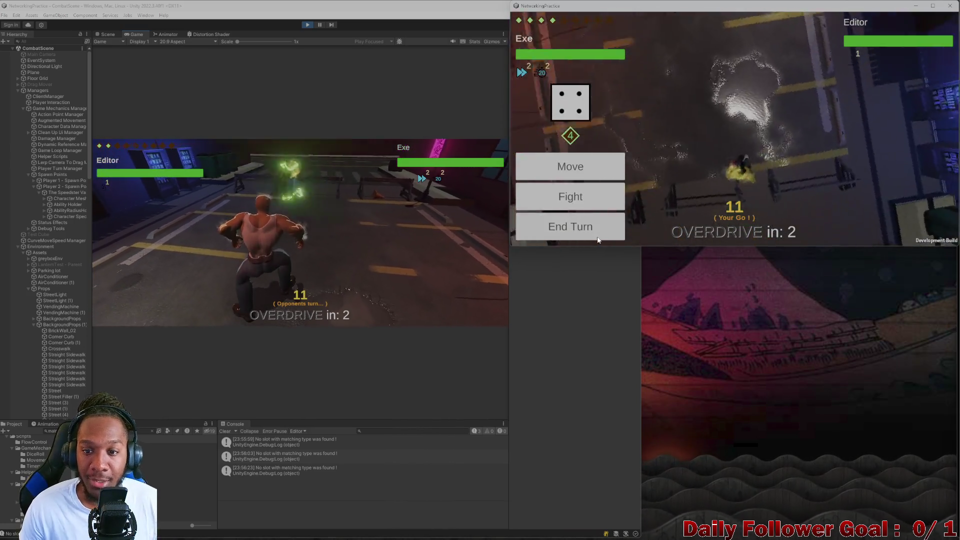
pyautogui.click(600, 228)
pyautogui.click(179, 235)
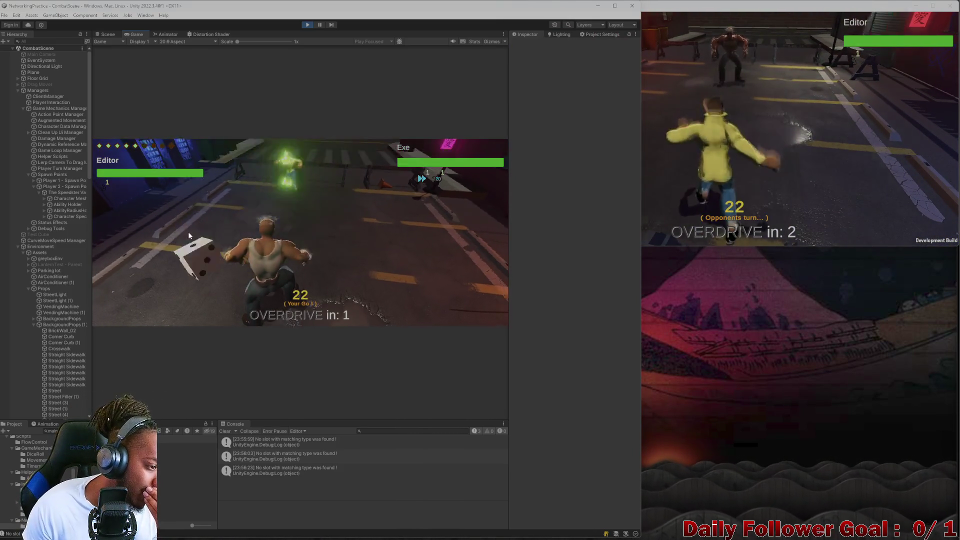
# Move the Editor character, attack with Haymaker, and end the Editor player's turn.
pyautogui.click(213, 263)
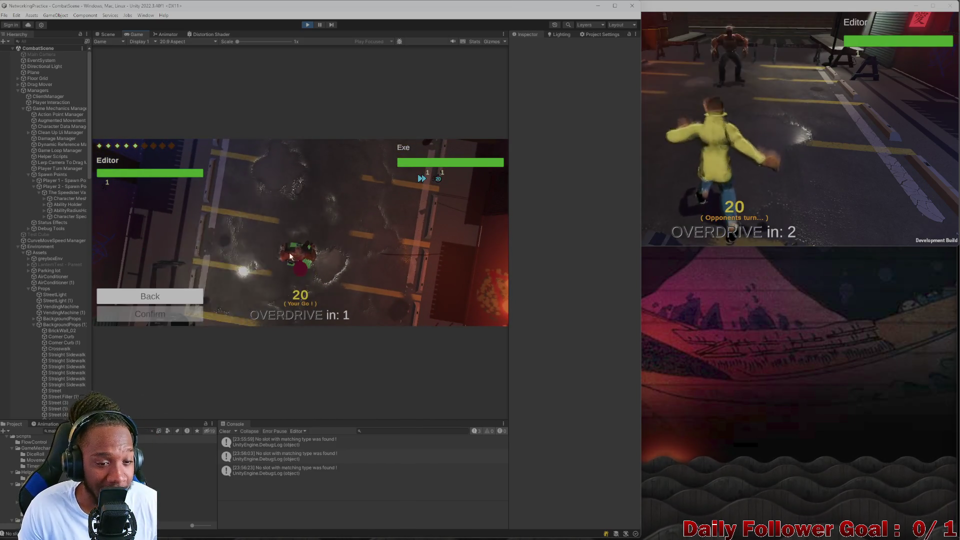
pyautogui.click(298, 238)
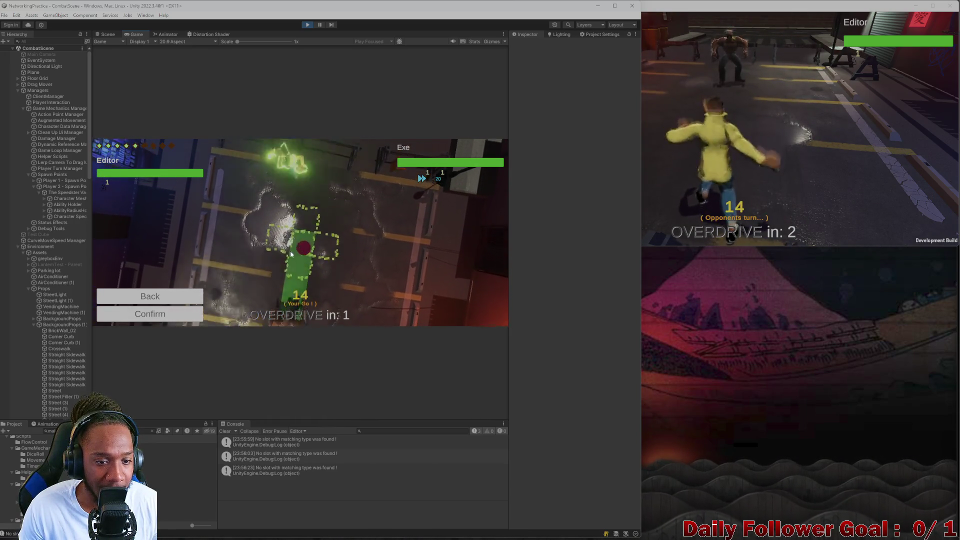
pyautogui.click(185, 310)
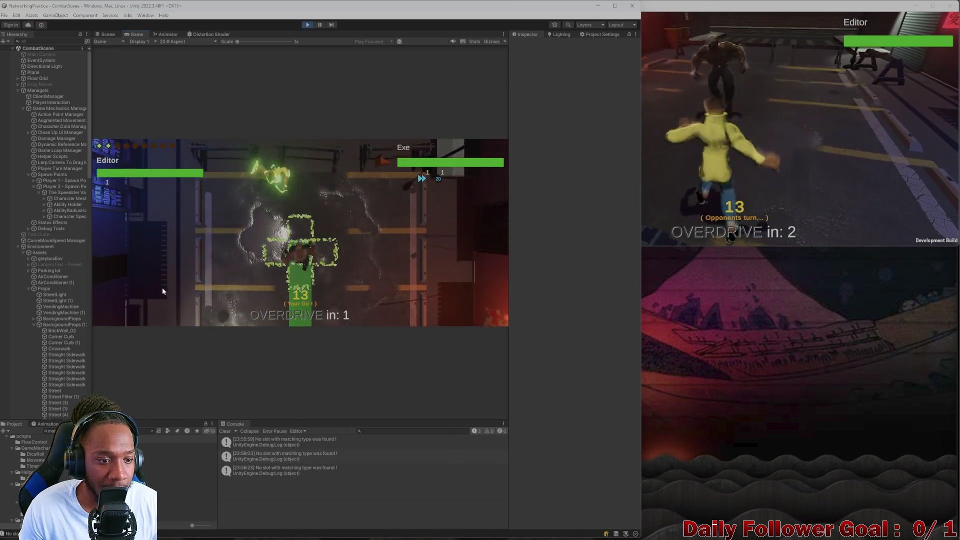
pyautogui.click(170, 286)
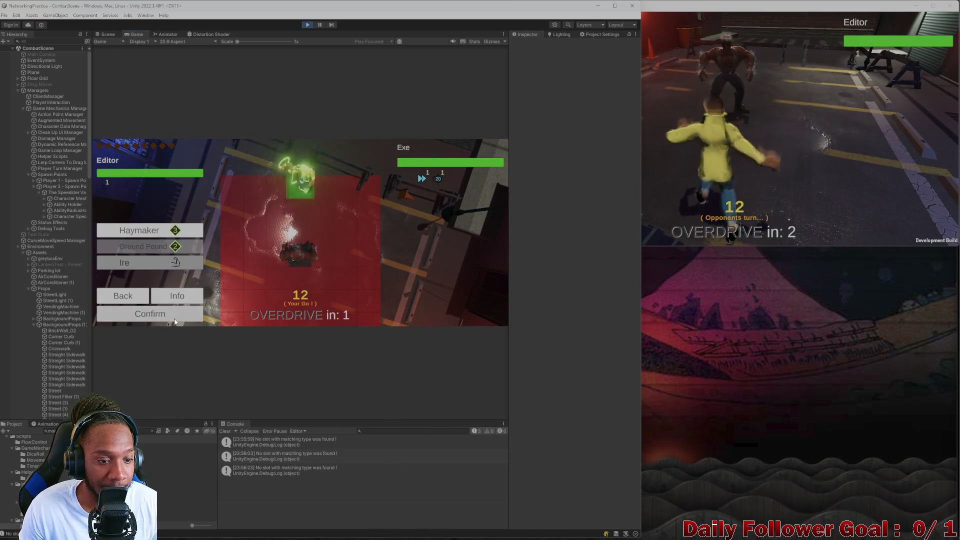
pyautogui.click(176, 319)
pyautogui.click(678, 200)
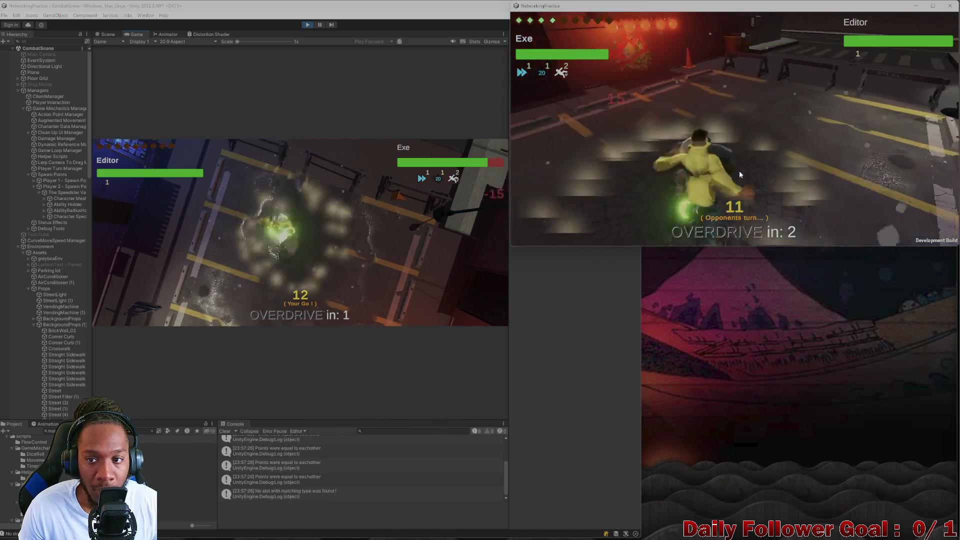
pyautogui.click(157, 319)
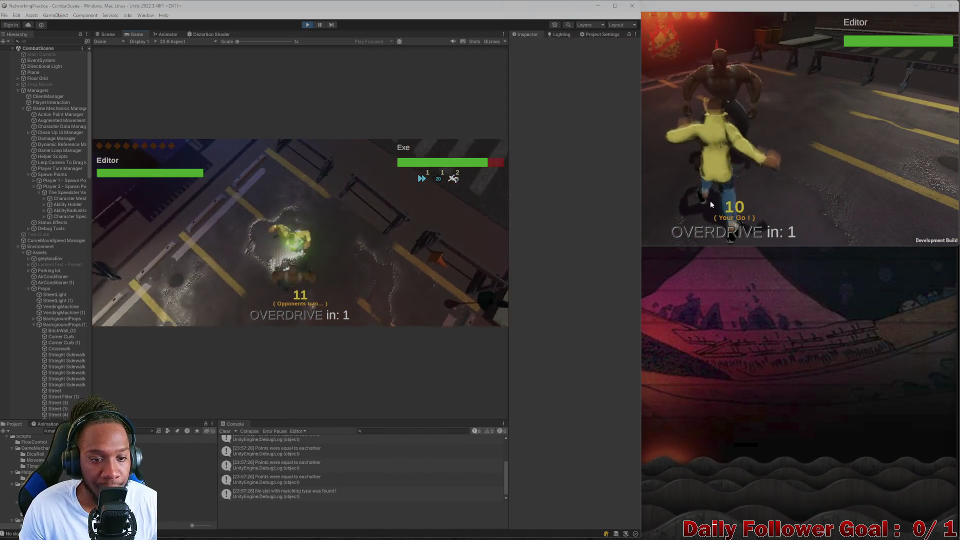
# Roll Exe's die, plot Exe's movement route, and make the game window slightly shorter.
pyautogui.click(705, 185)
pyautogui.click(620, 119)
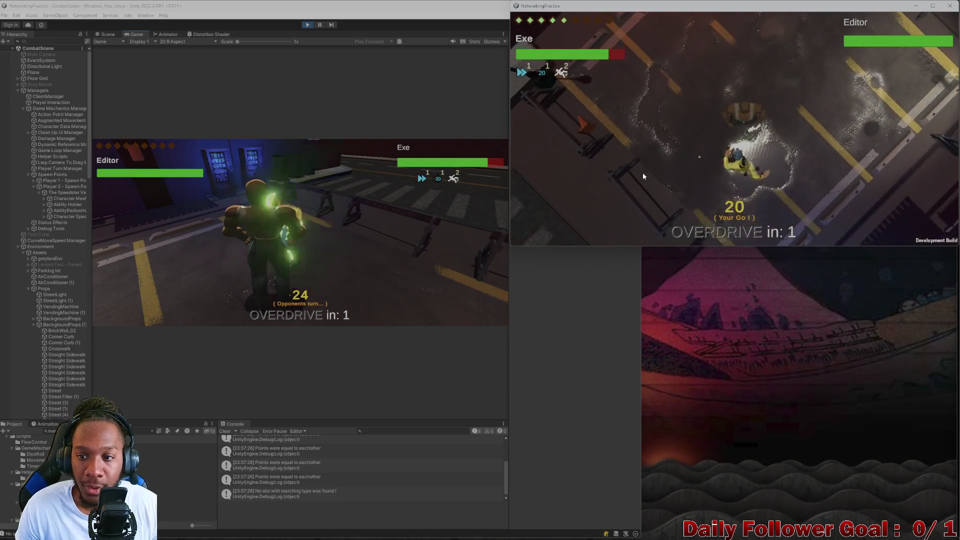
pyautogui.moveTo(749, 174)
pyautogui.mouseDown()
pyautogui.moveTo(820, 104)
pyautogui.moveTo(736, 133)
pyautogui.moveTo(752, 133)
pyautogui.moveTo(738, 190)
pyautogui.moveTo(747, 158)
pyautogui.mouseUp()
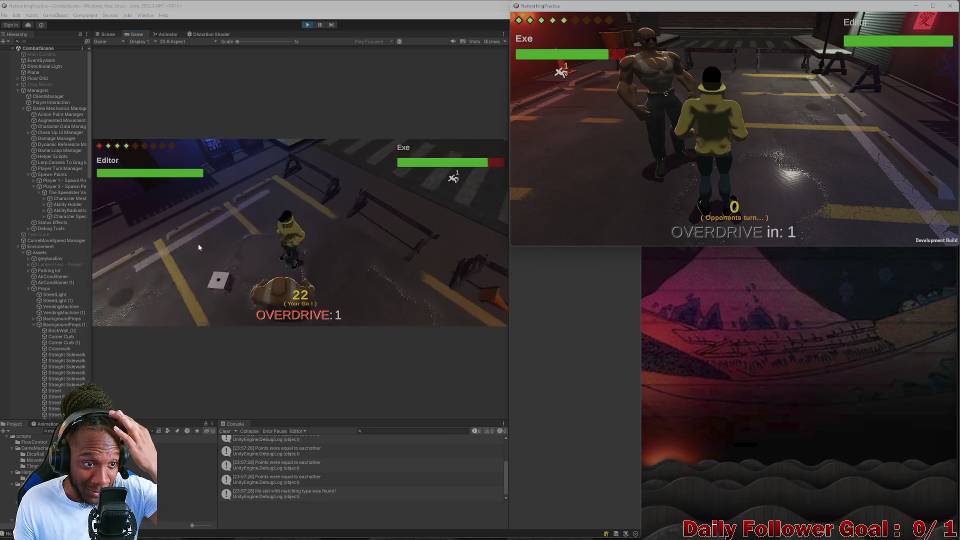
pyautogui.click(187, 289)
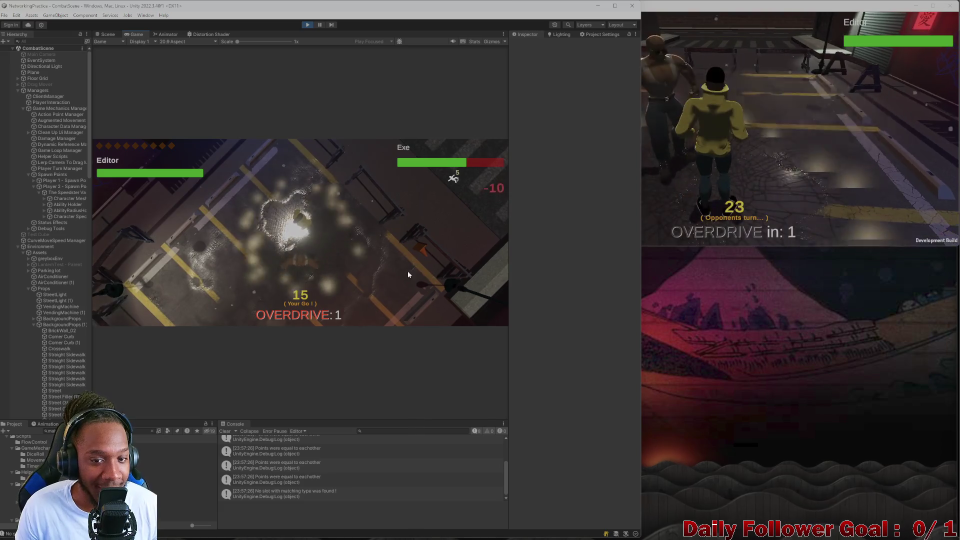
pyautogui.click(647, 166)
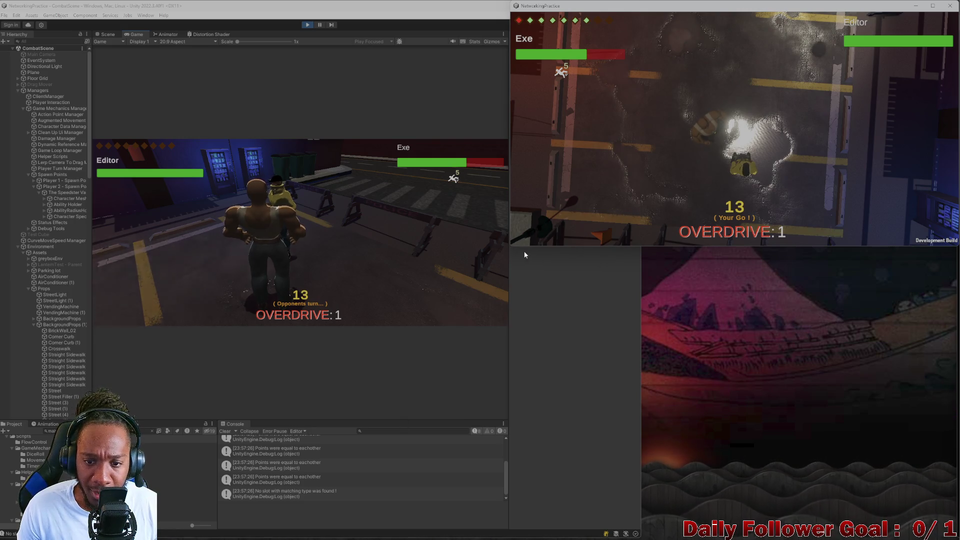
pyautogui.moveTo(511, 246)
pyautogui.mouseDown()
pyautogui.moveTo(509, 265)
pyautogui.moveTo(516, 225)
pyautogui.moveTo(512, 232)
pyautogui.mouseUp()
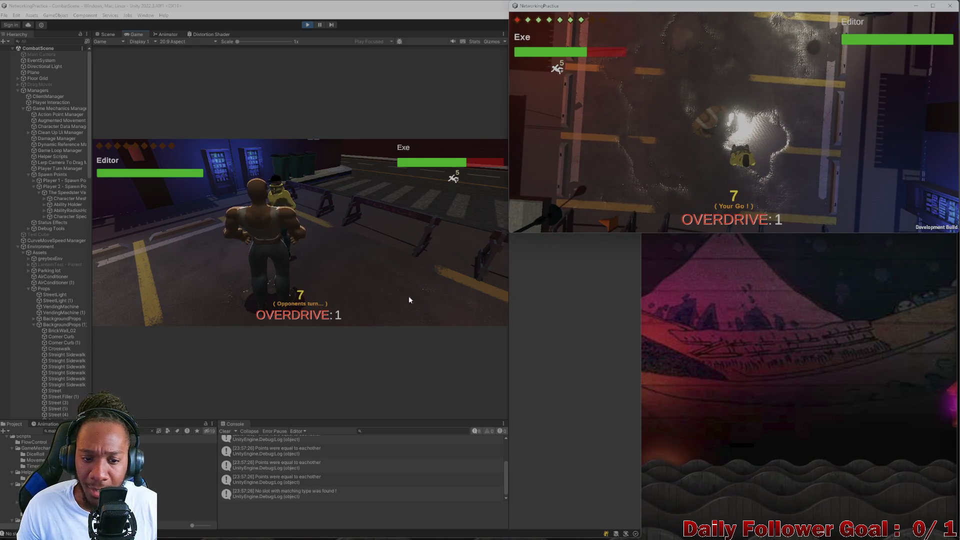
pyautogui.click(350, 301)
pyautogui.click(799, 122)
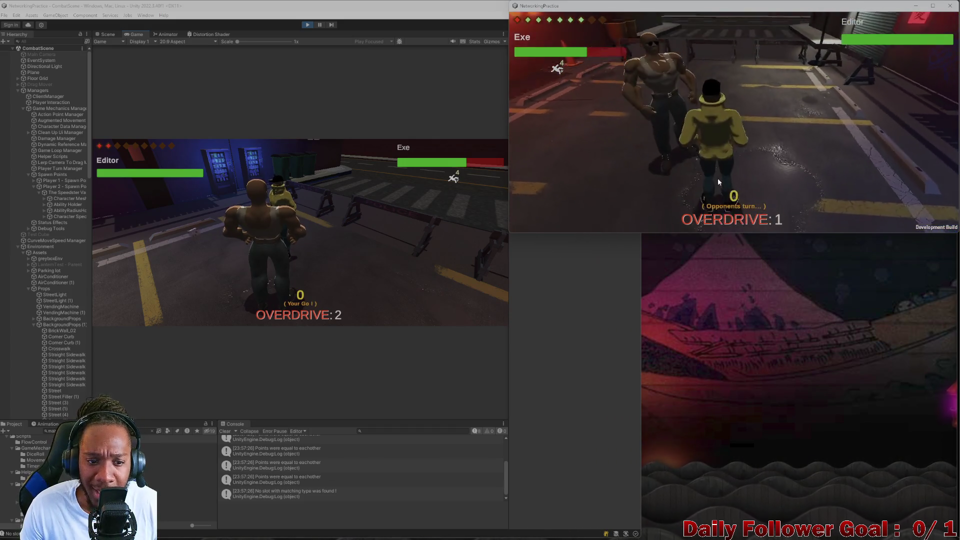
# Roll the Editor player's die, attack Exe with a fight ability, end the turn, and let the match reach the main menu.
pyautogui.click(197, 225)
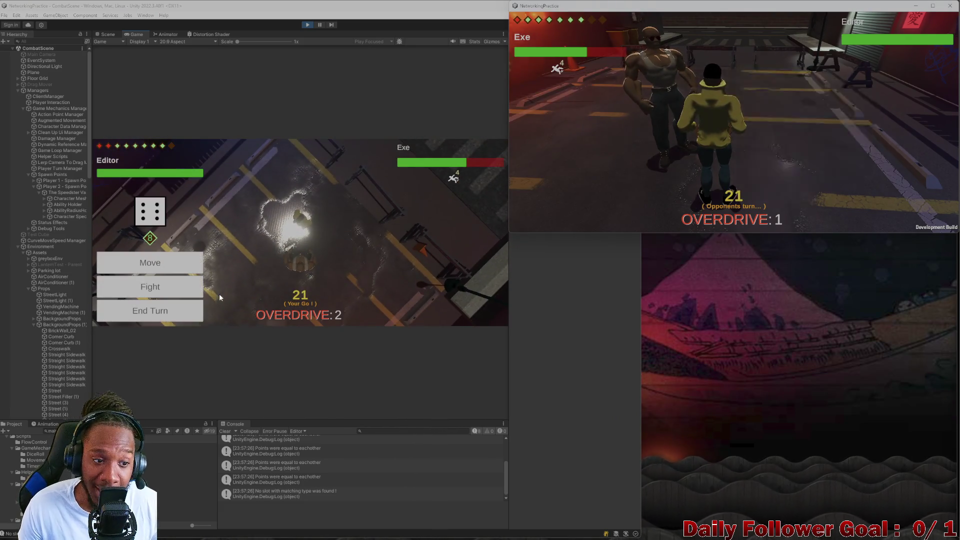
pyautogui.click(180, 283)
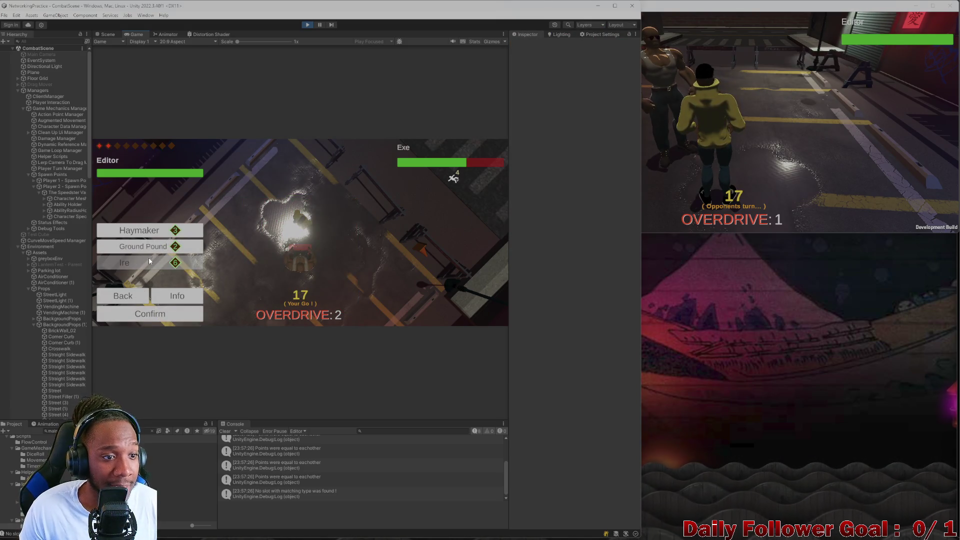
pyautogui.click(158, 314)
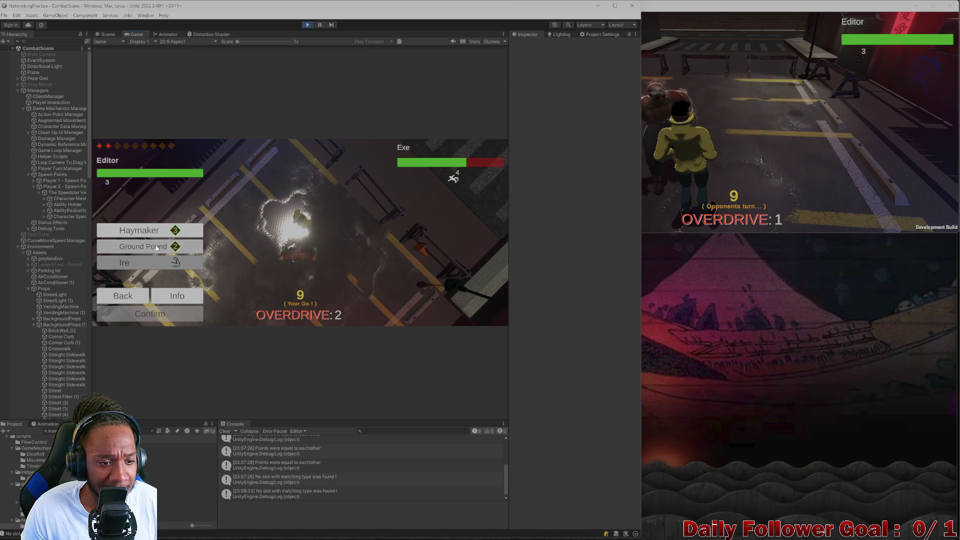
pyautogui.click(164, 310)
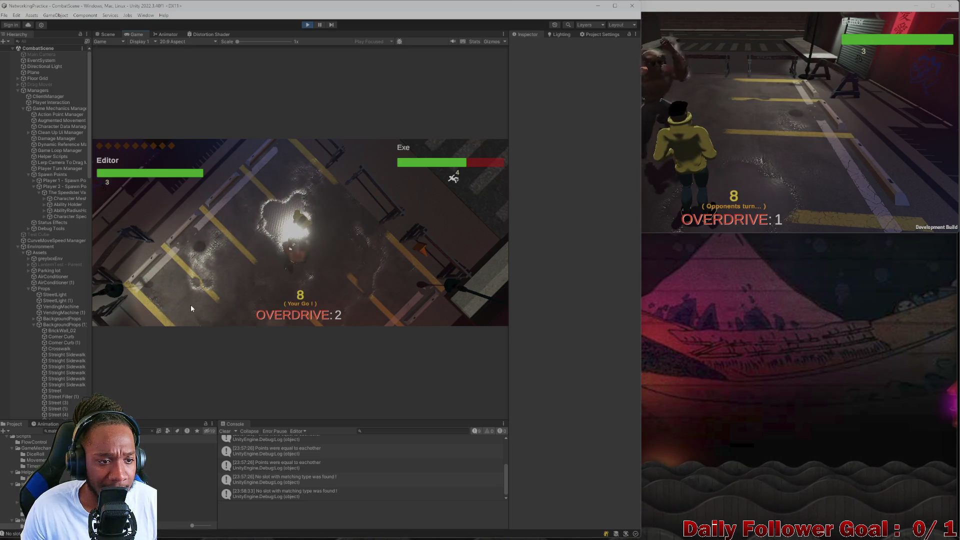
pyautogui.click(186, 306)
pyautogui.click(805, 119)
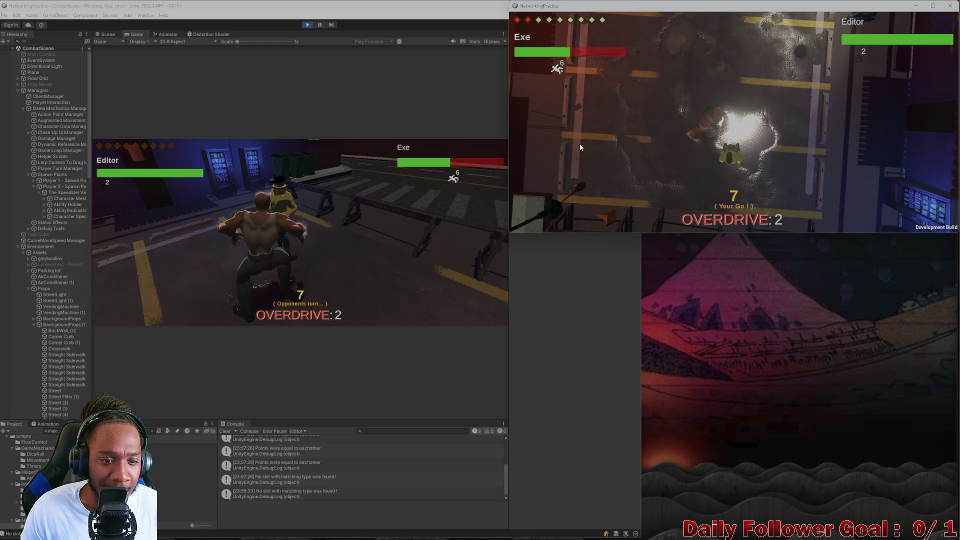
pyautogui.click(373, 233)
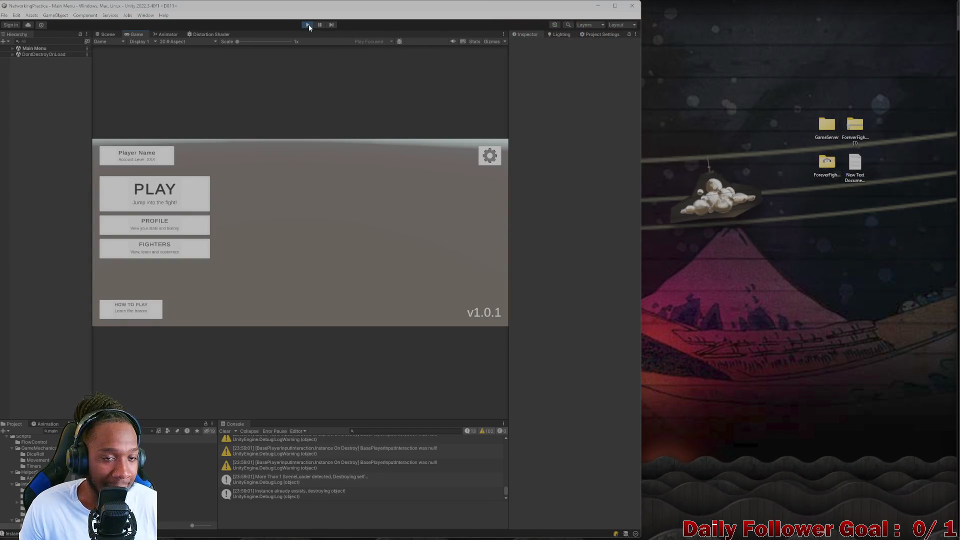
# Stop play mode, maximize the editor, clear the console, and clear the Project filter.
pyautogui.click(308, 24)
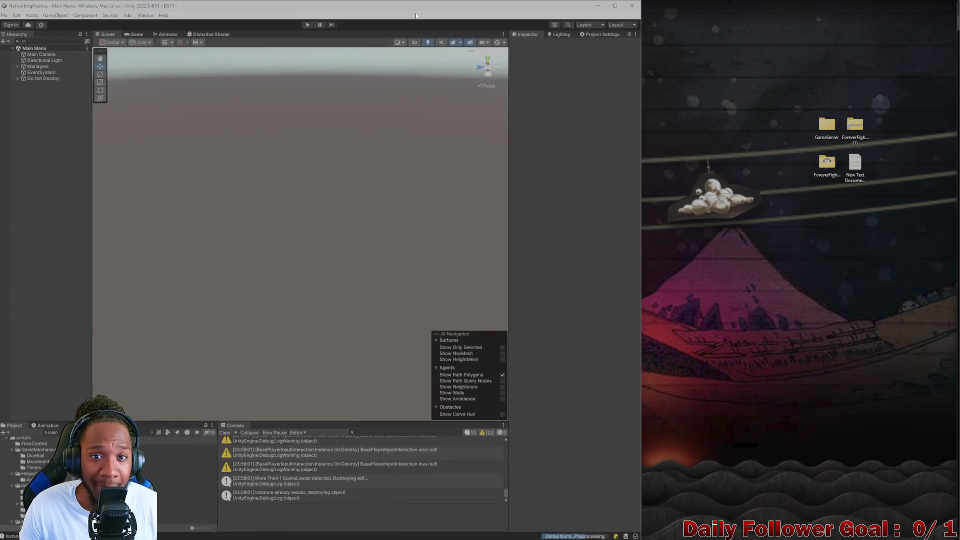
pyautogui.moveTo(443, 23); pyautogui.dragTo(624, 5)
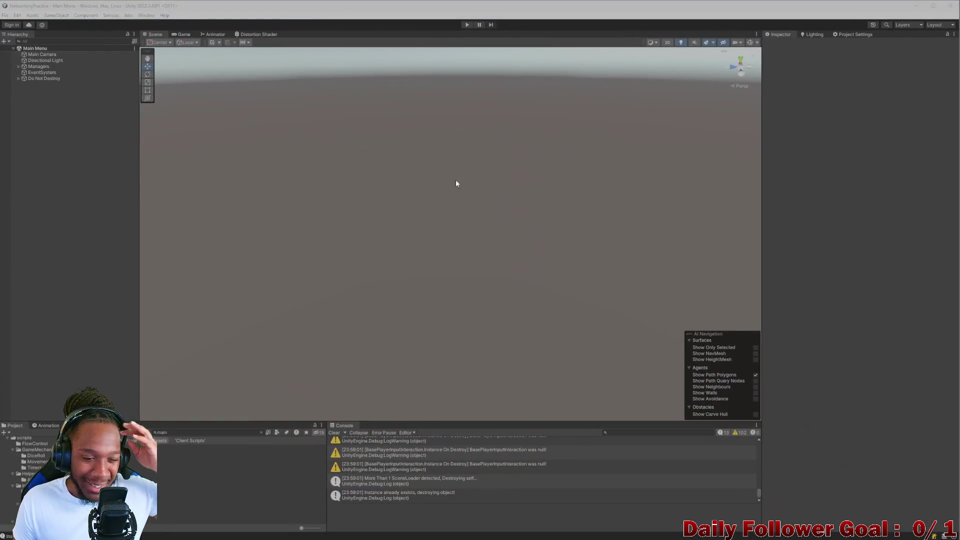
pyautogui.click(334, 432)
pyautogui.click(259, 433)
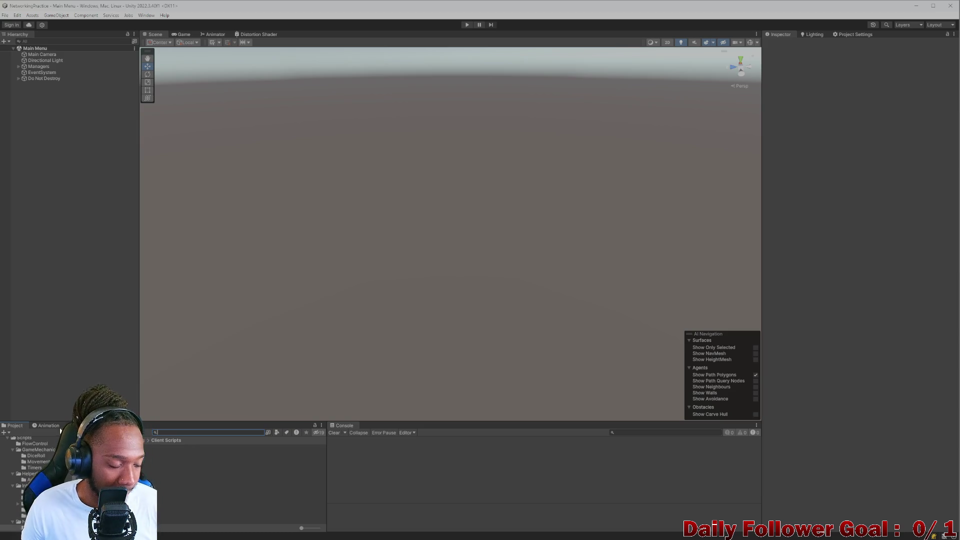
# Open the ITest folder, search the Project for 'todo', and open ToDo.cs.
pyautogui.scroll(5, 45, 455)
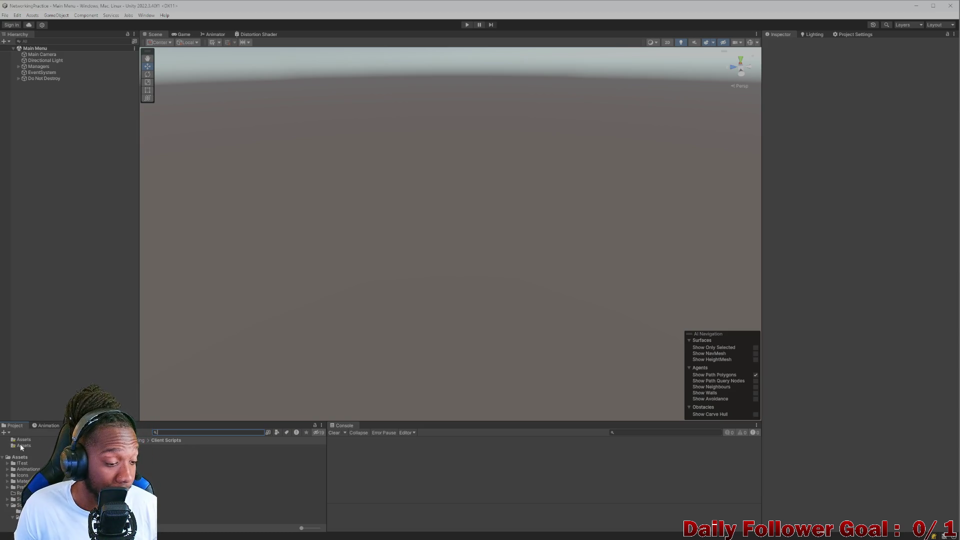
pyautogui.click(23, 463)
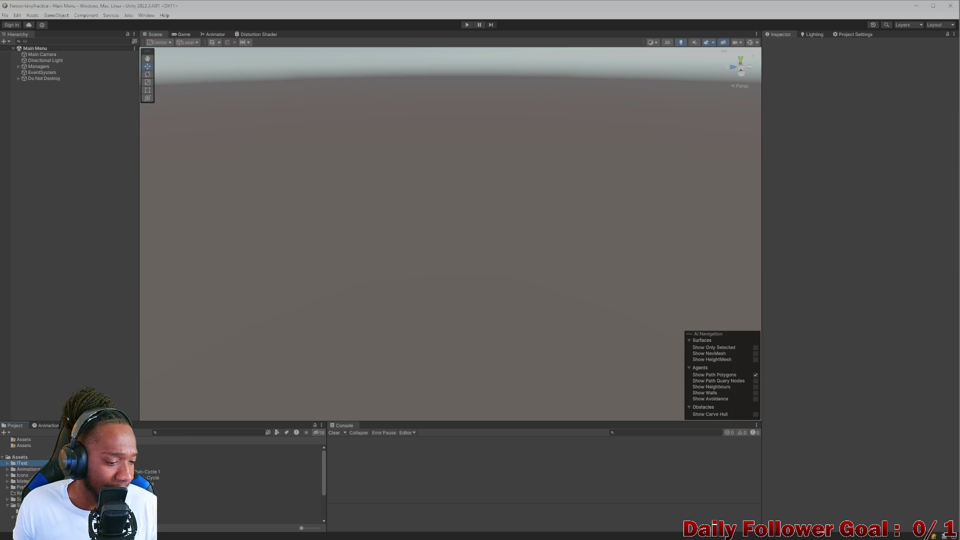
pyautogui.click(189, 432)
pyautogui.write('todo')
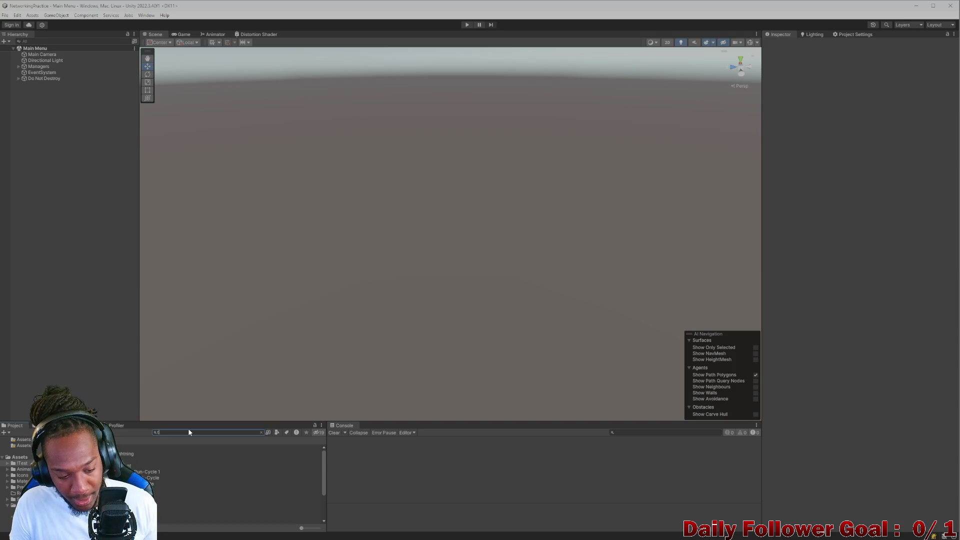
pyautogui.press('Down')
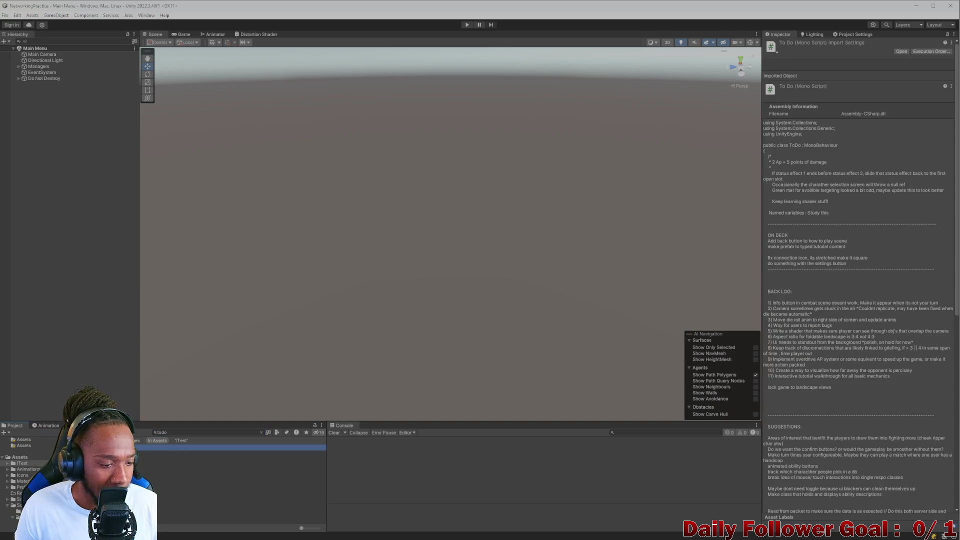
pyautogui.press('Return')
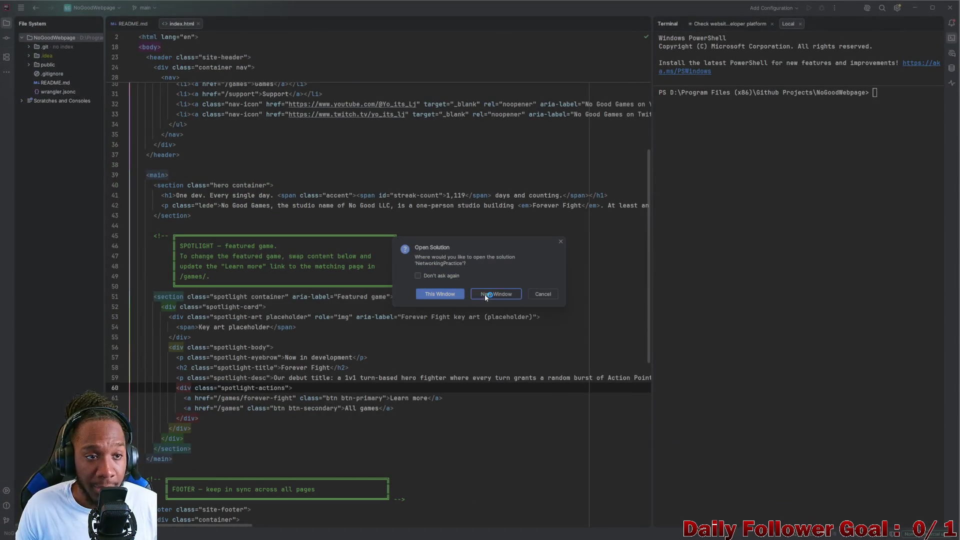
# Open the NetworkingPractice solution in this window and add a blank line under ON DECK in ToDo.cs.
pyautogui.click(462, 295)
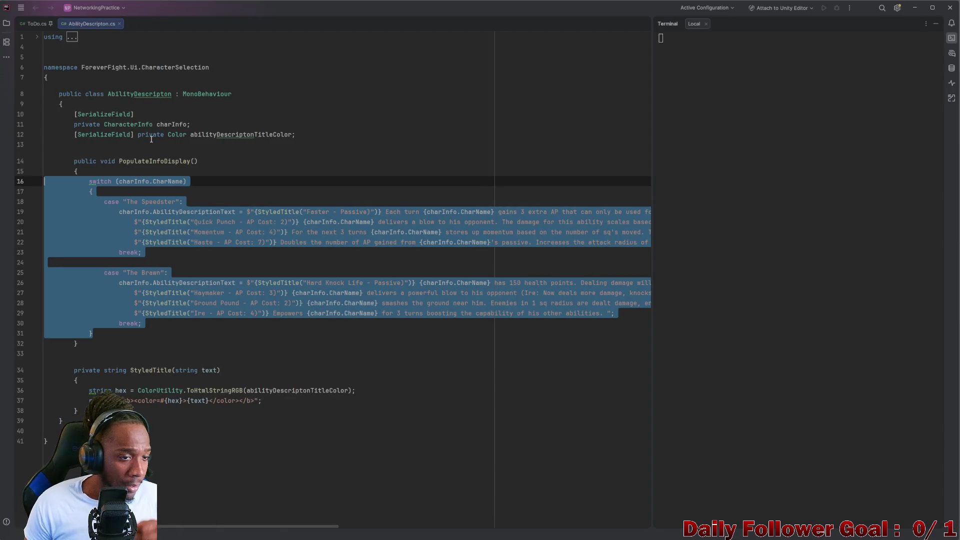
pyautogui.click(31, 27)
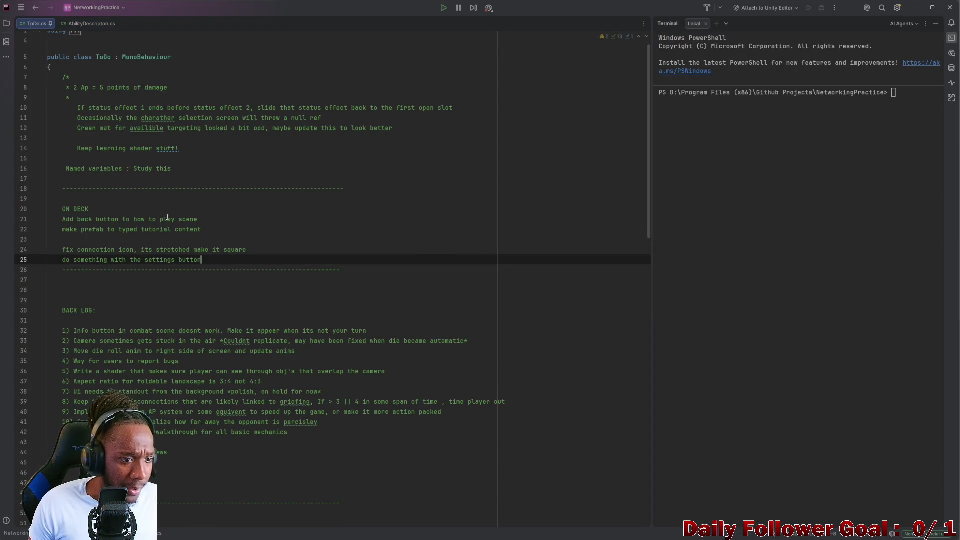
pyautogui.click(205, 230)
pyautogui.click(115, 209)
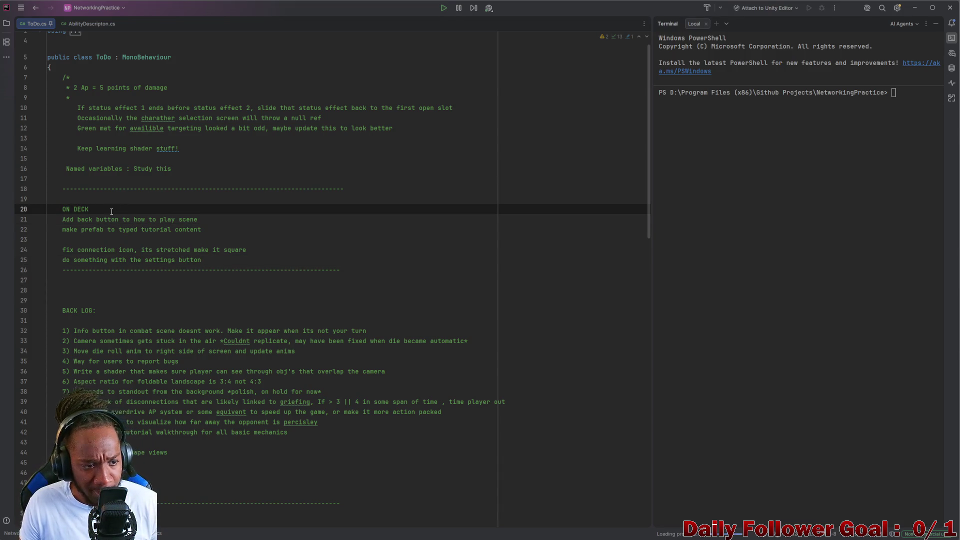
pyautogui.press('Return')
pyautogui.write("'")
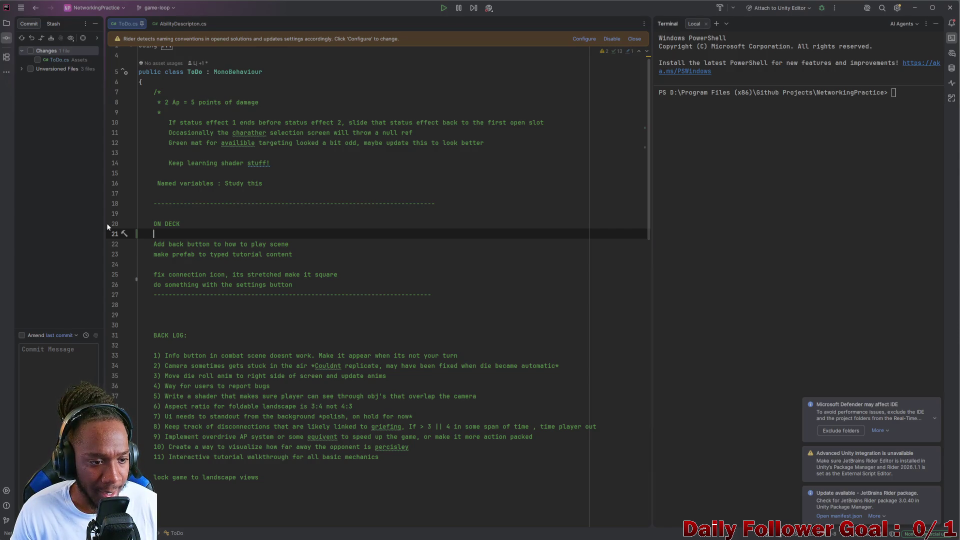
# Type the ON DECK note about the edge case where the combat UI doesn't appear, fixing typos.
pyautogui.write('Edge ')
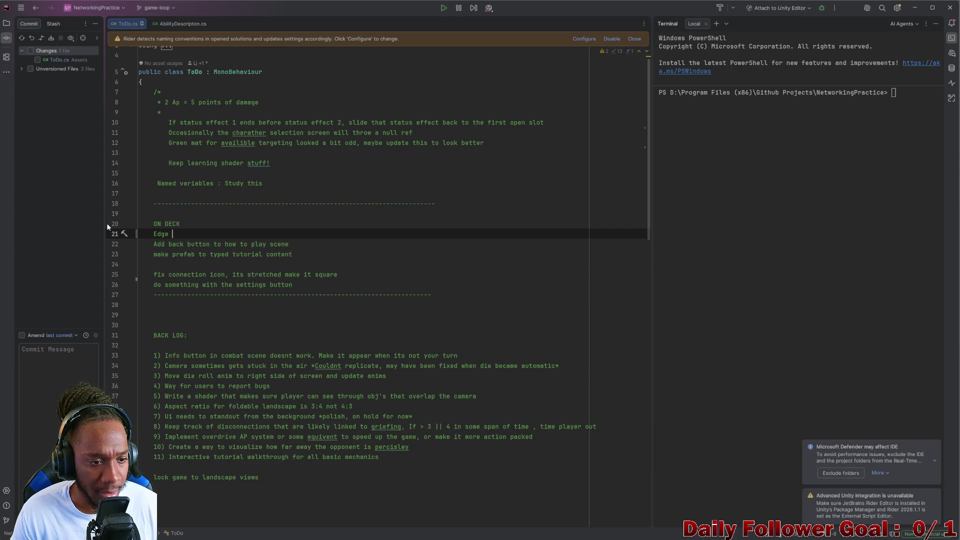
pyautogui.write('case ')
pyautogui.write('exists whe')
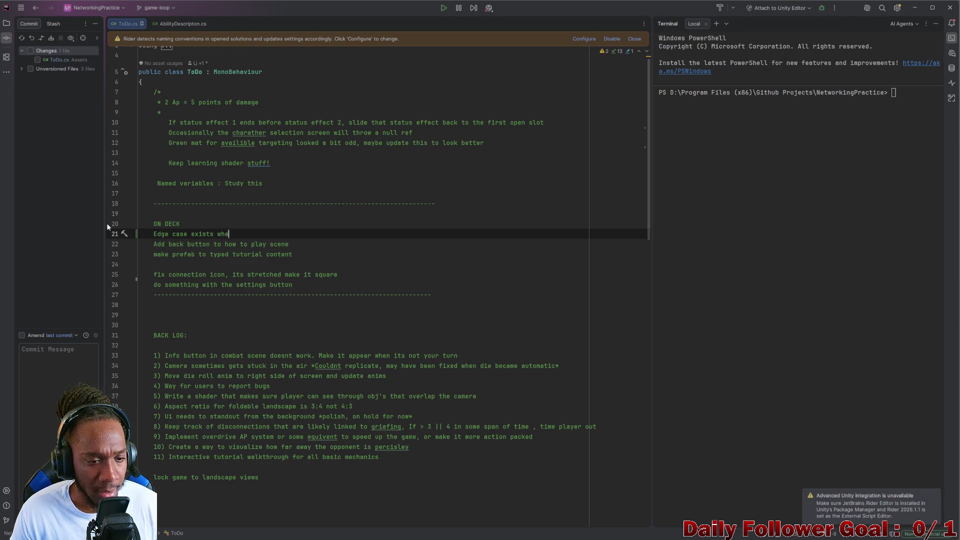
pyautogui.write('re combart ')
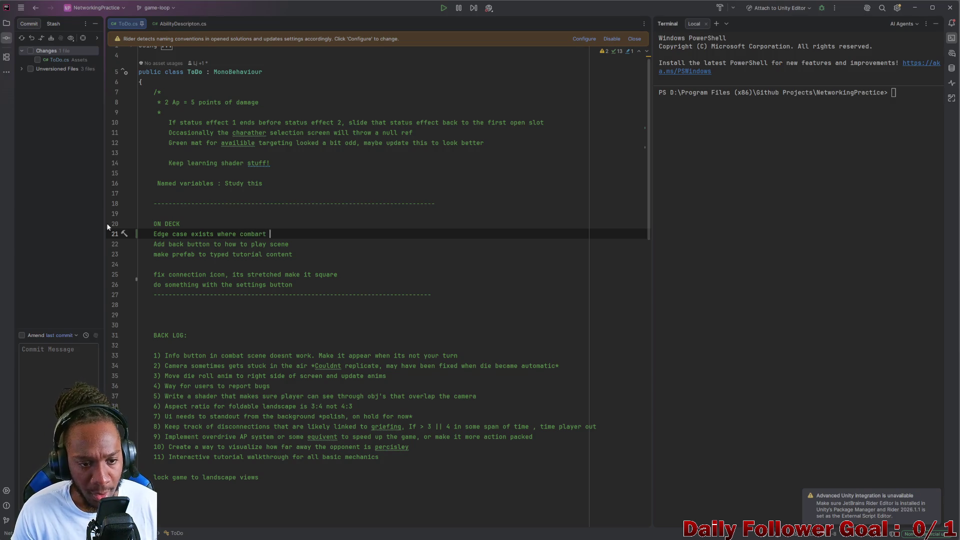
pyautogui.press('BackSpace')
pyautogui.press('BackSpace')
pyautogui.press('BackSpace')
pyautogui.write('t ui')
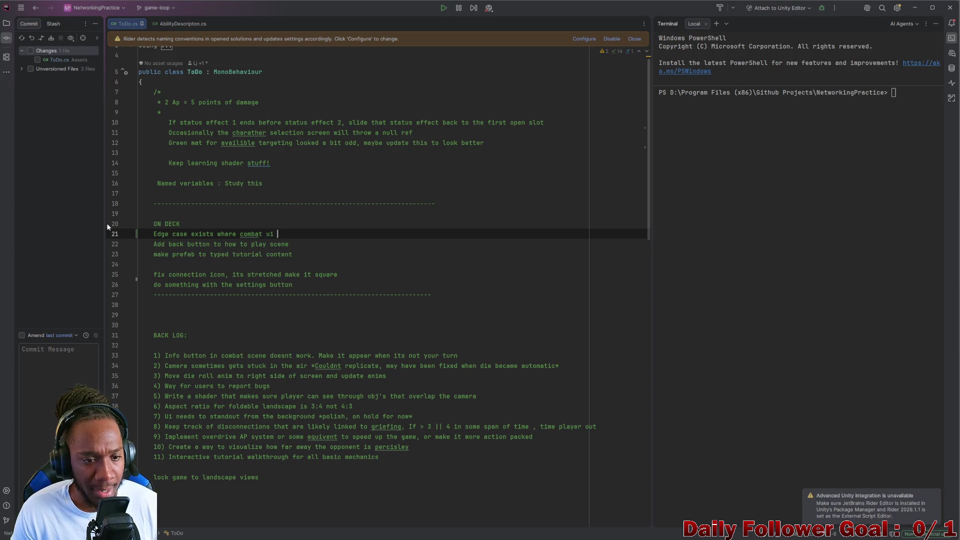
pyautogui.write('do')
pyautogui.press('BackSpace')
pyautogui.press('BackSpace')
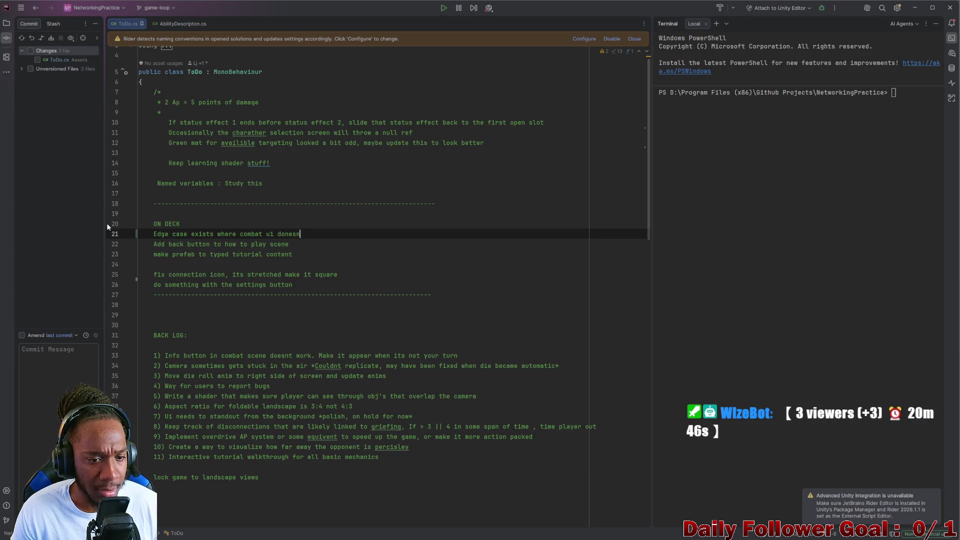
pyautogui.write('t appeart')
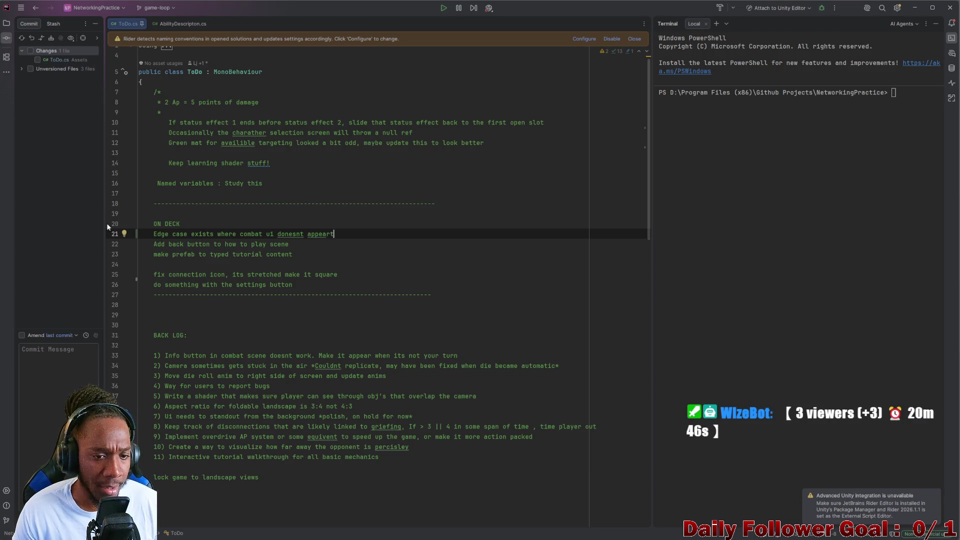
pyautogui.press('BackSpace')
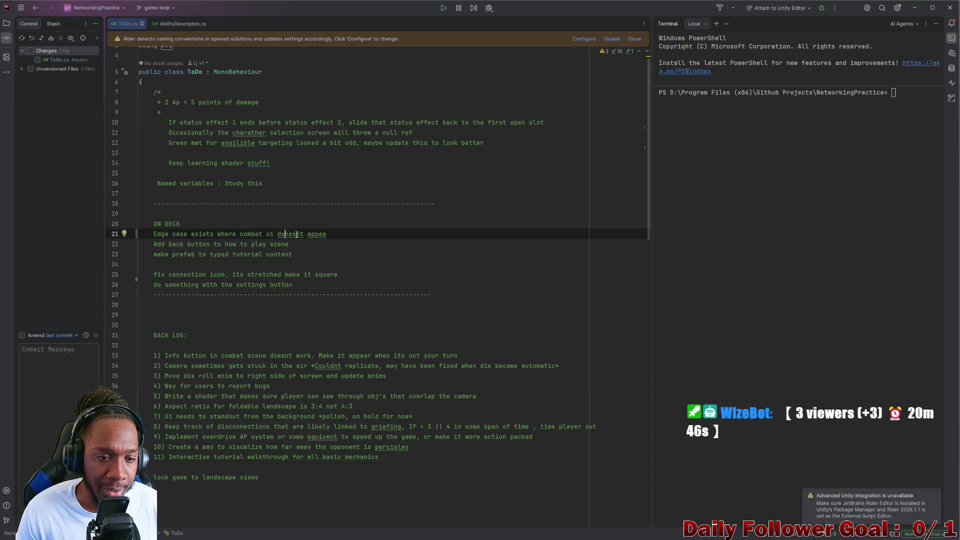
pyautogui.rightClick(297, 234)
pyautogui.click(328, 234)
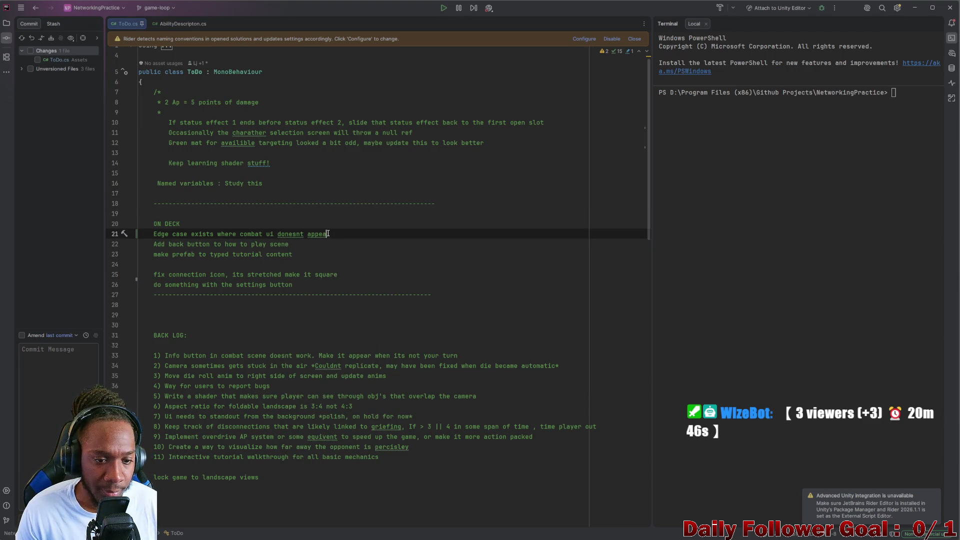
pyautogui.write('r')
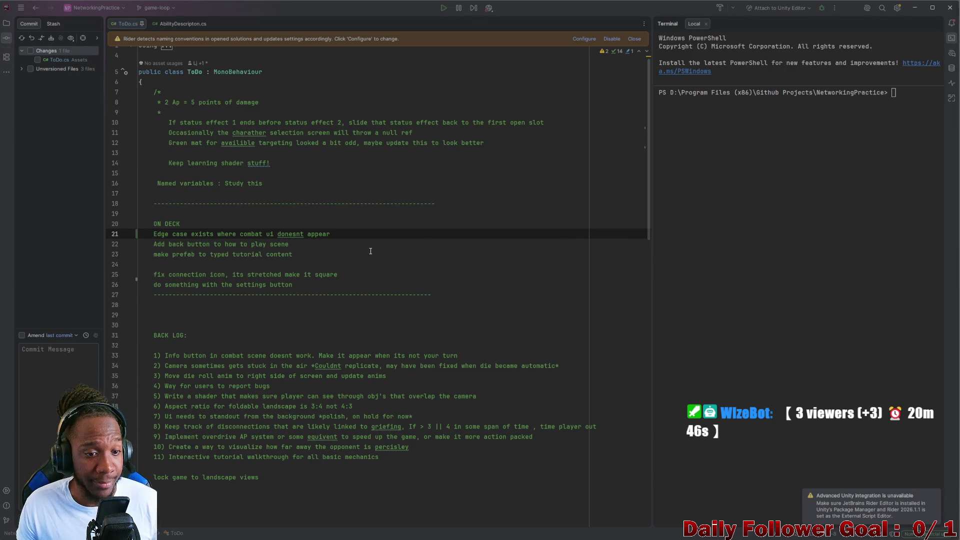
pyautogui.press('Down')
pyautogui.press('Down')
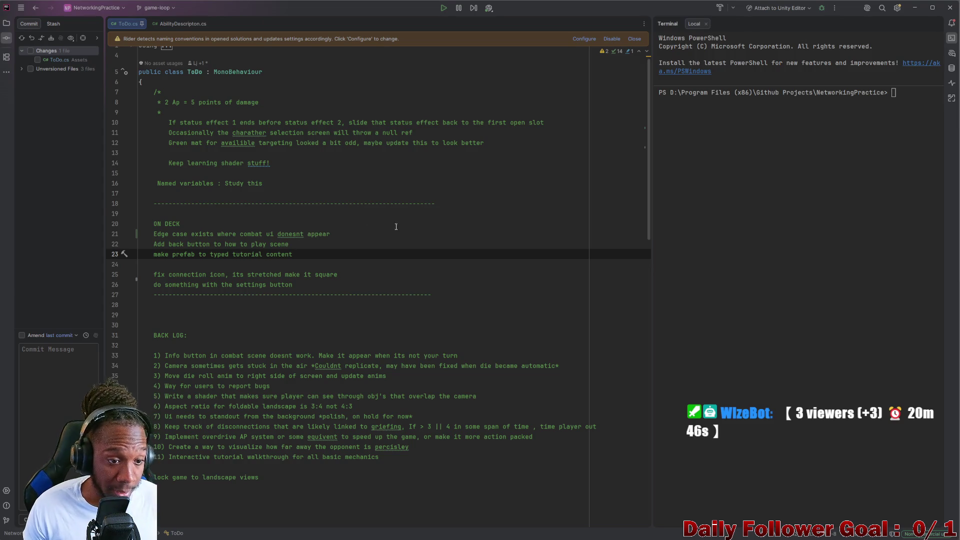
pyautogui.click(396, 227)
pyautogui.click(389, 241)
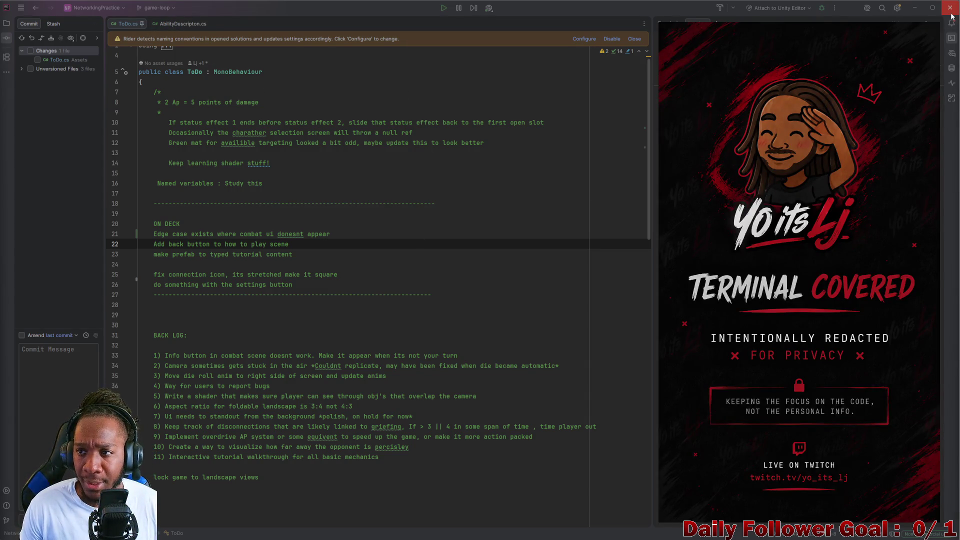
# Switch to the NoGoodWebpage project window and show its uncommitted changes.
pyautogui.hotkey('alt', 'Tab')
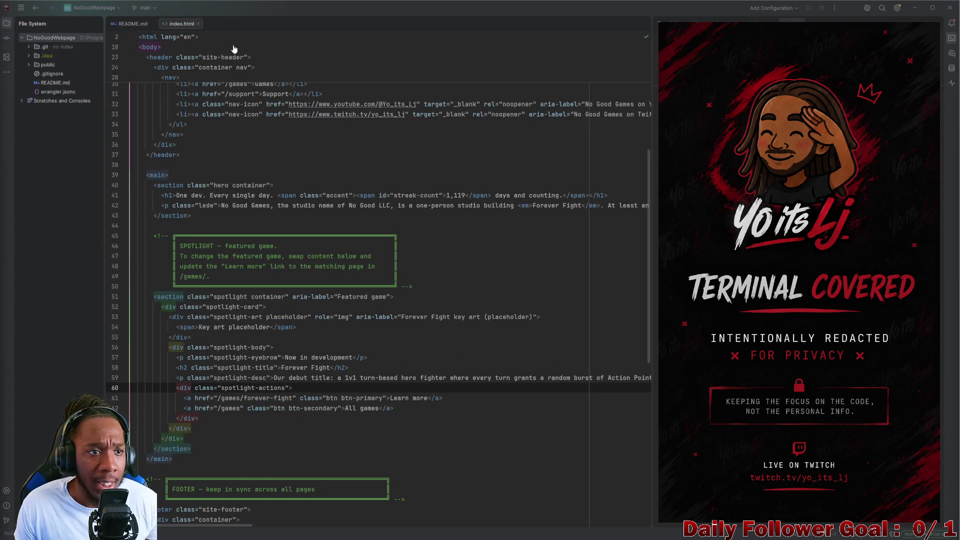
pyautogui.hotkey('alt', '0')
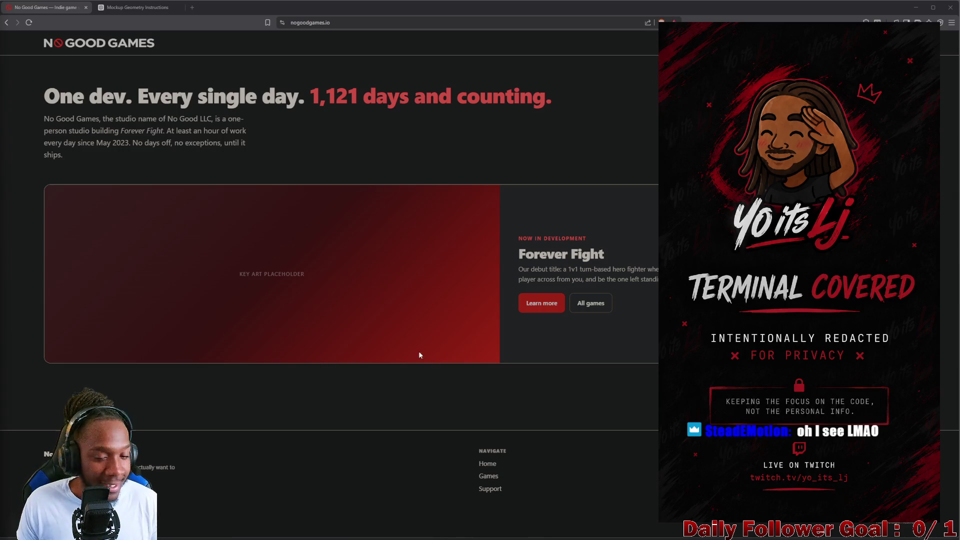
# Switch to the GameServerCore window, then minimize it to reveal the No Good Games website.
pyautogui.moveTo(453, 537)
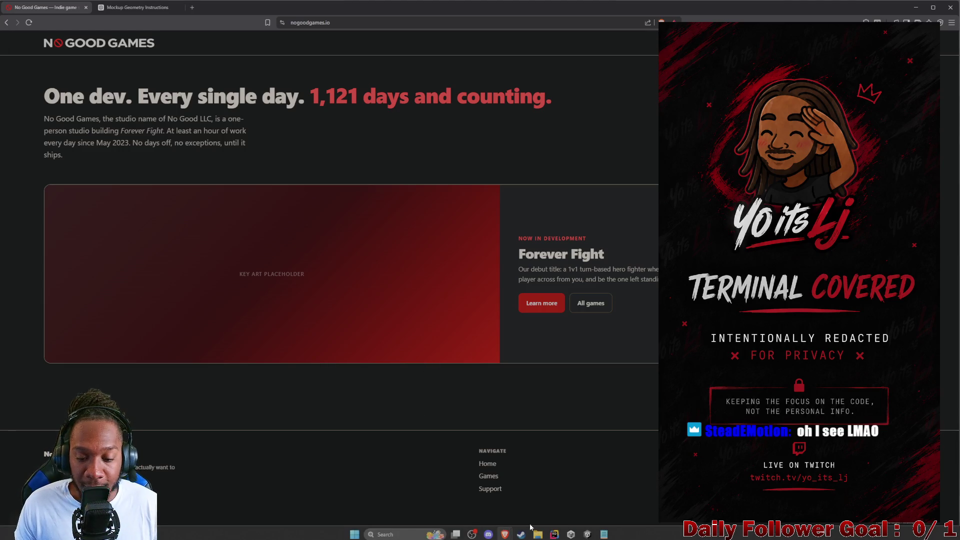
pyautogui.moveTo(554, 535)
pyautogui.click(570, 500)
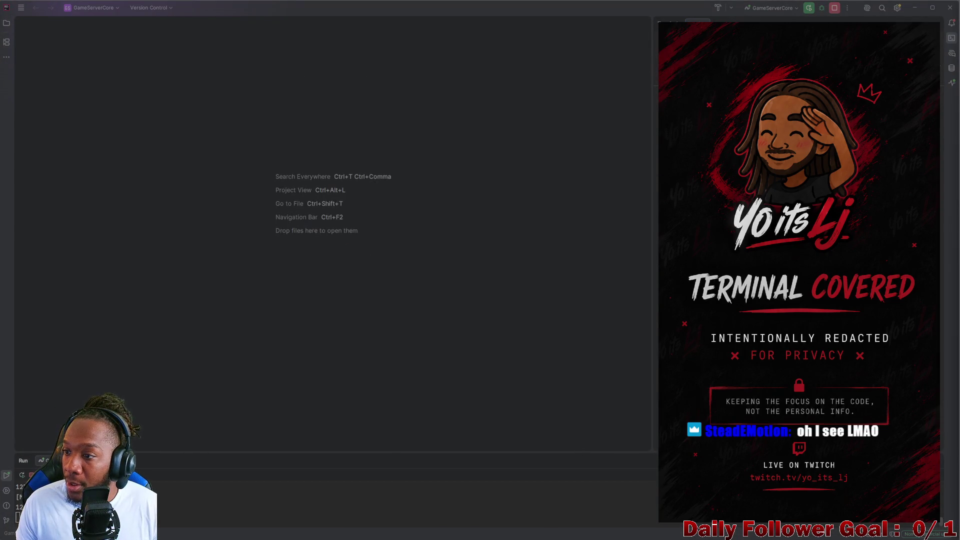
pyautogui.click(915, 7)
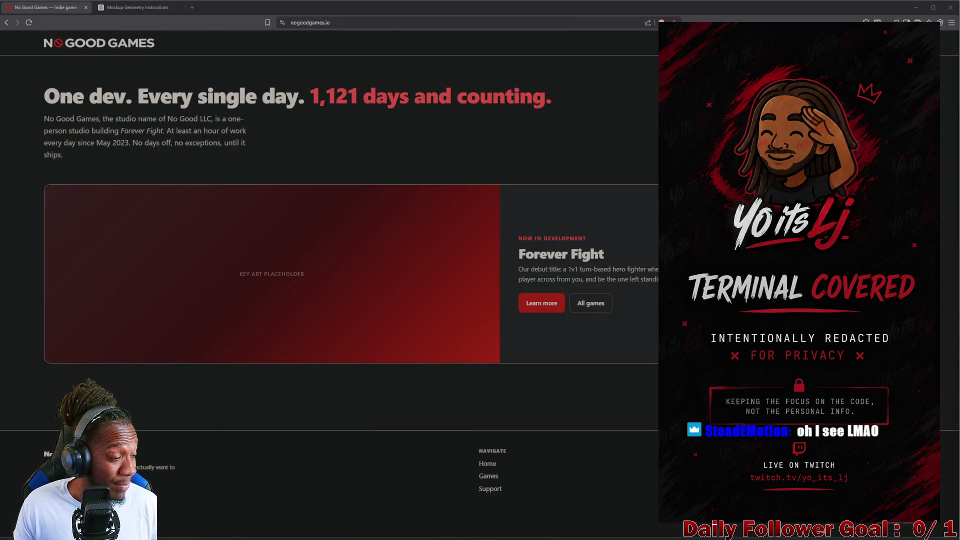
# Stop the running game server, view nogoodgames.io, then return to the webpage project's index.html.
pyautogui.moveTo(513, 531)
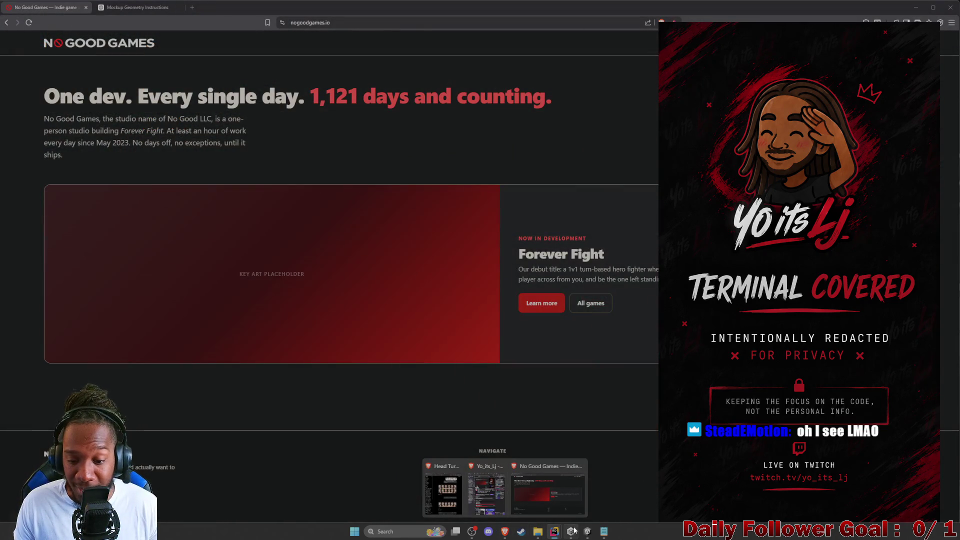
pyautogui.moveTo(554, 531)
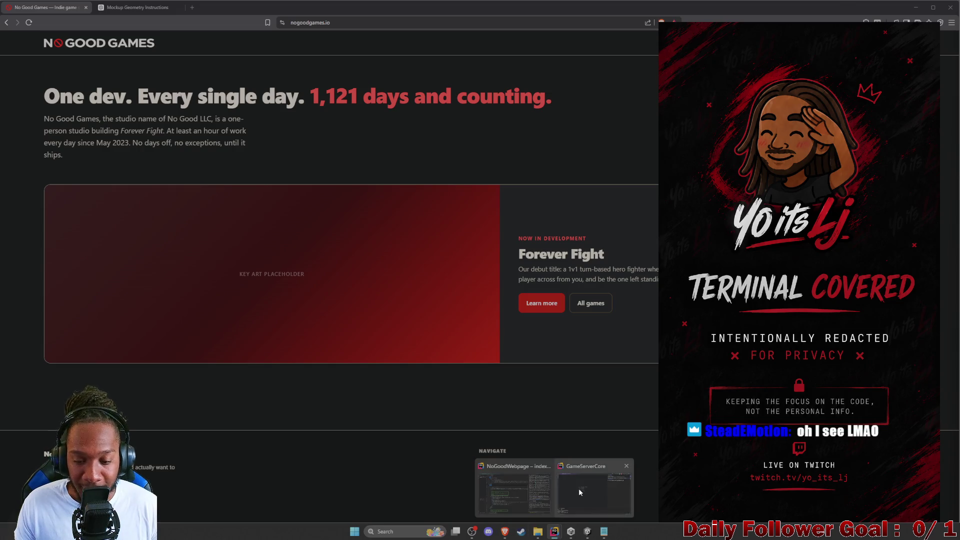
pyautogui.click(578, 488)
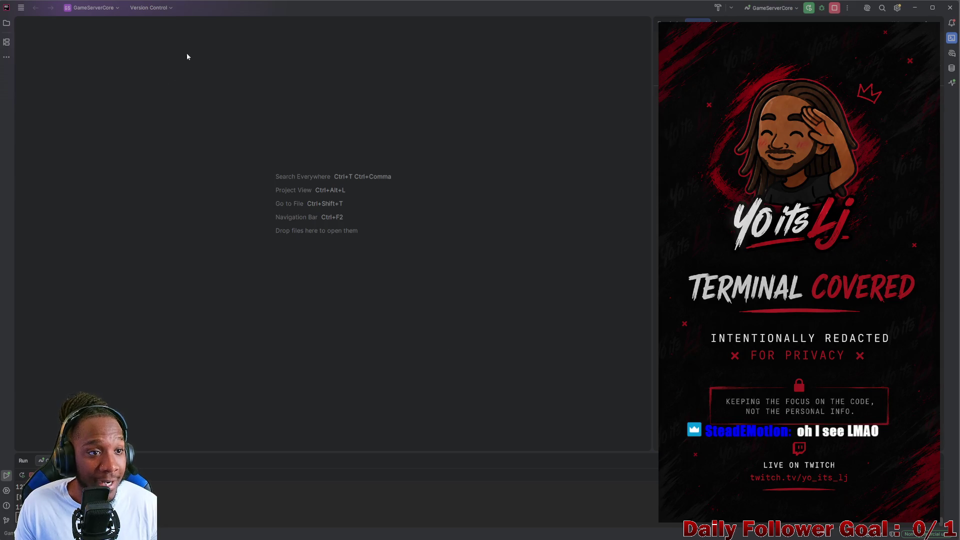
pyautogui.click(834, 10)
pyautogui.click(950, 8)
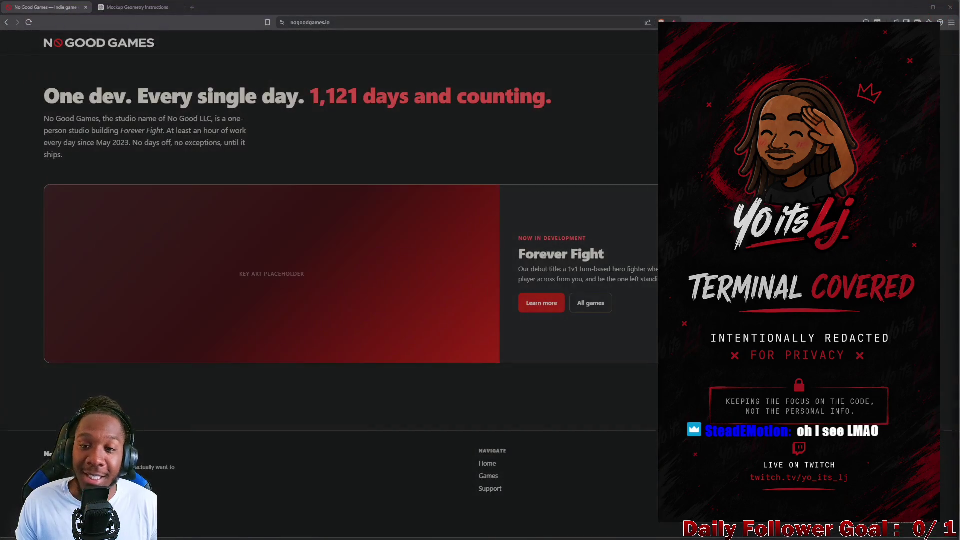
pyautogui.click(405, 531)
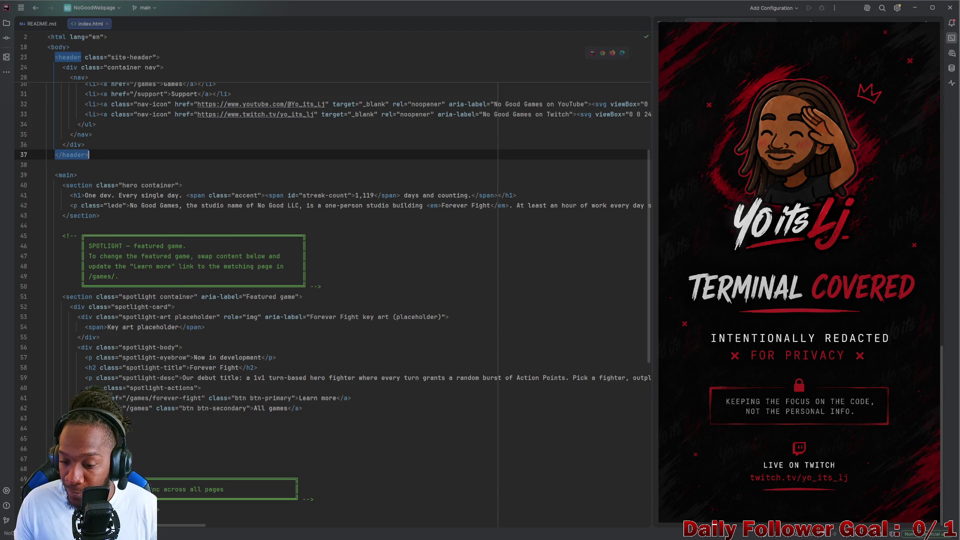
# Open Rider's Terminal tool window with Alt+F12.
pyautogui.hotkey('alt', 'F12')
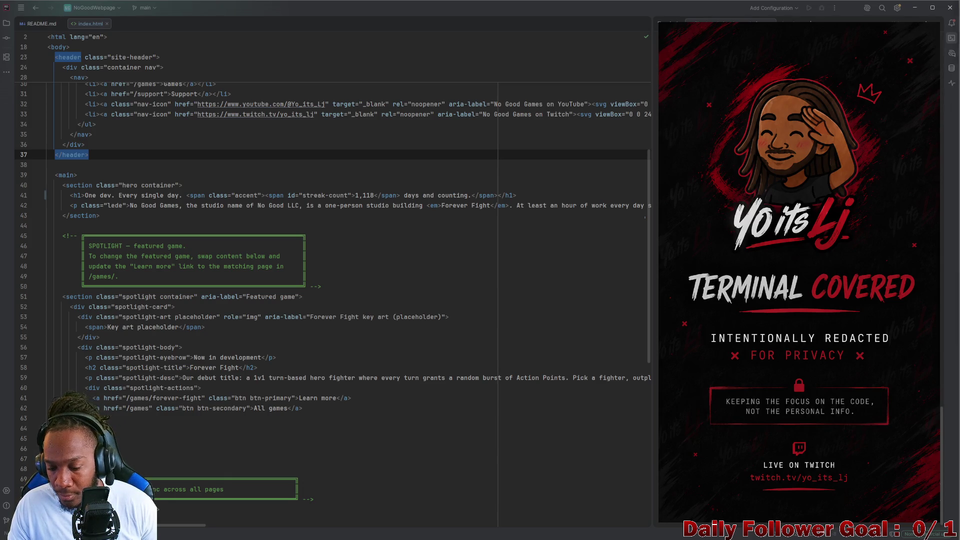
pyautogui.hotkey('alt', 'F12')
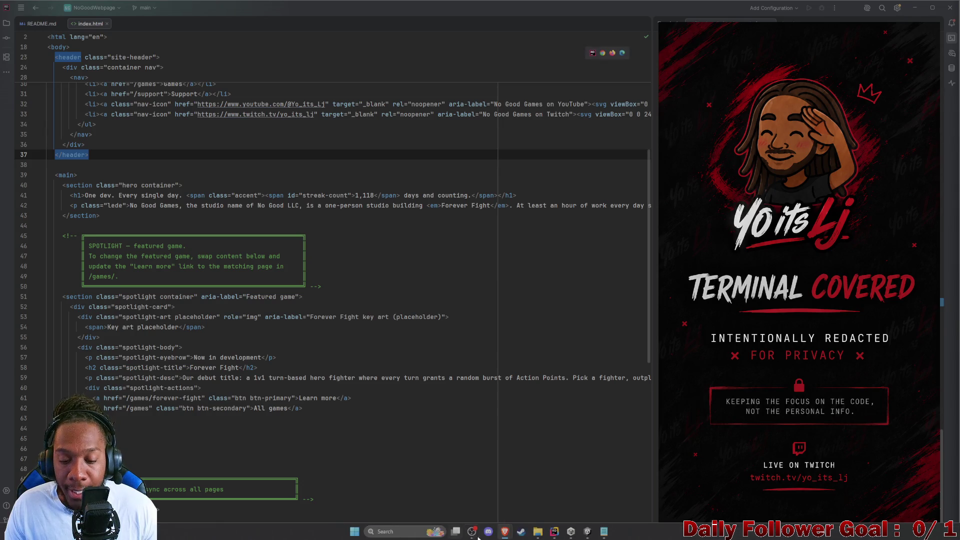
# Reload nogoodgames.io in Brave to check the day counter, then minimize Brave.
pyautogui.moveTo(504, 532)
pyautogui.click(545, 506)
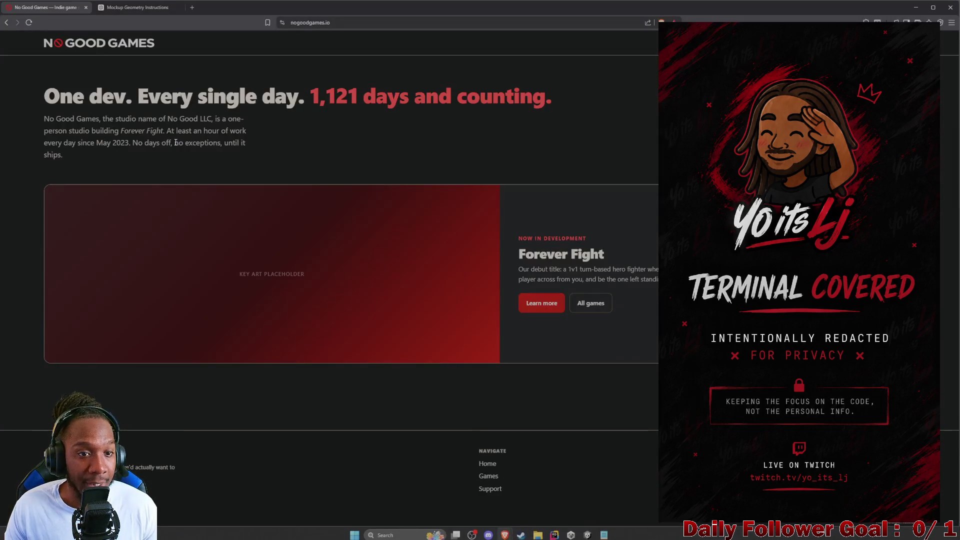
pyautogui.click(30, 21)
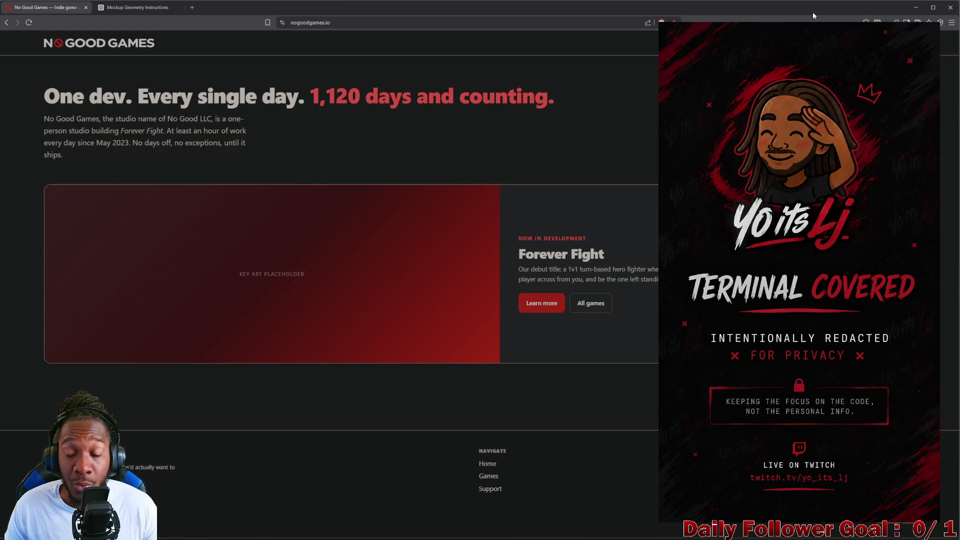
pyautogui.click(911, 7)
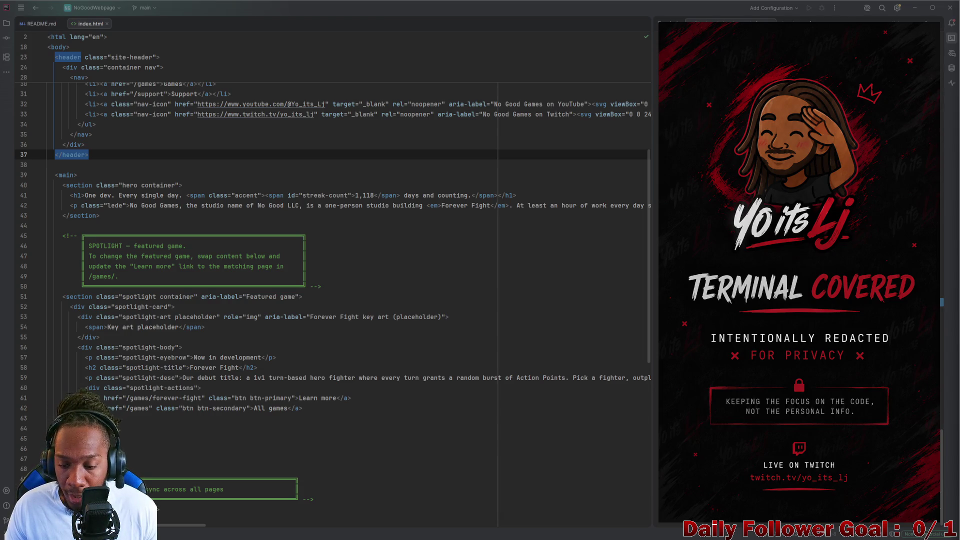
# Close Rider, confirming Exit, and minimize Unity to reveal the desktop.
pyautogui.click(953, 14)
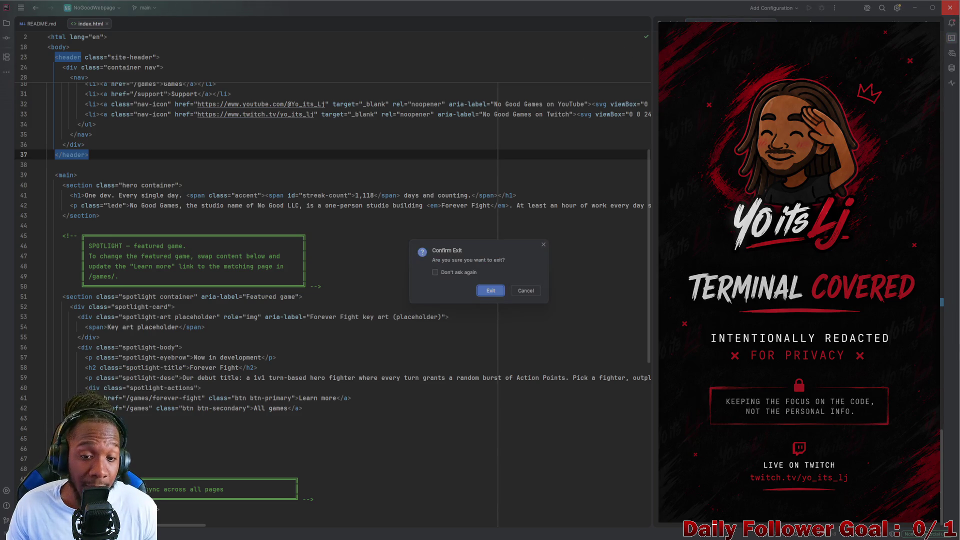
pyautogui.click(491, 292)
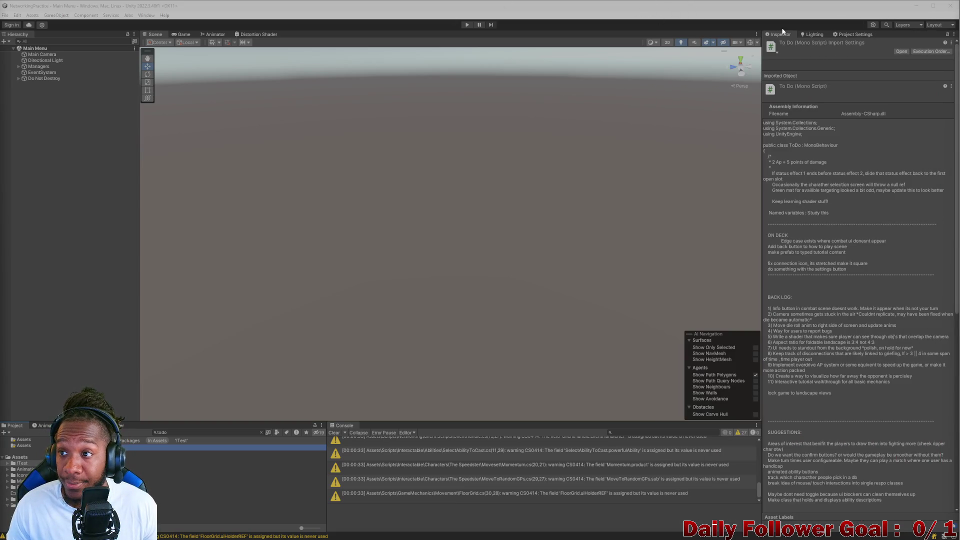
pyautogui.click(916, 6)
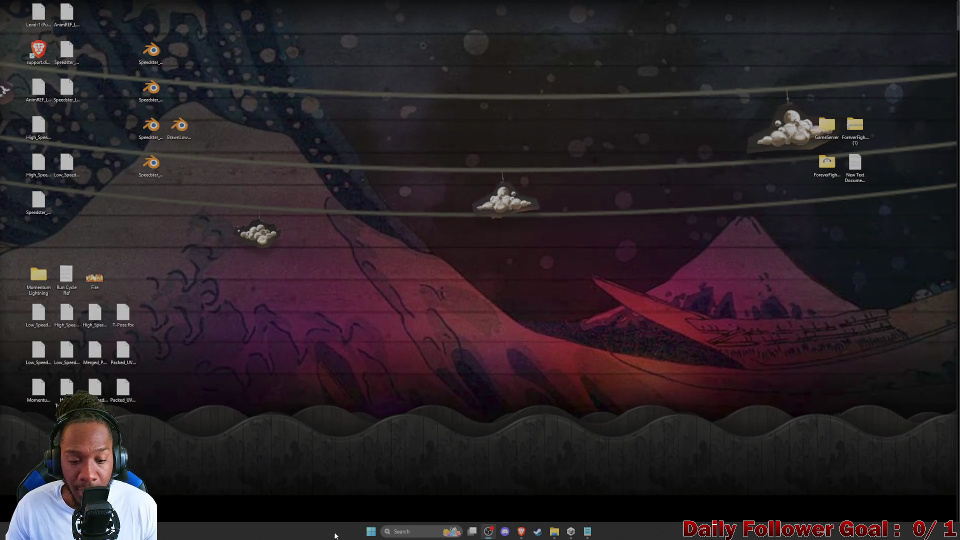
# Open the Start menu and start a search, then clear it and dismiss the menu.
pyautogui.click(370, 531)
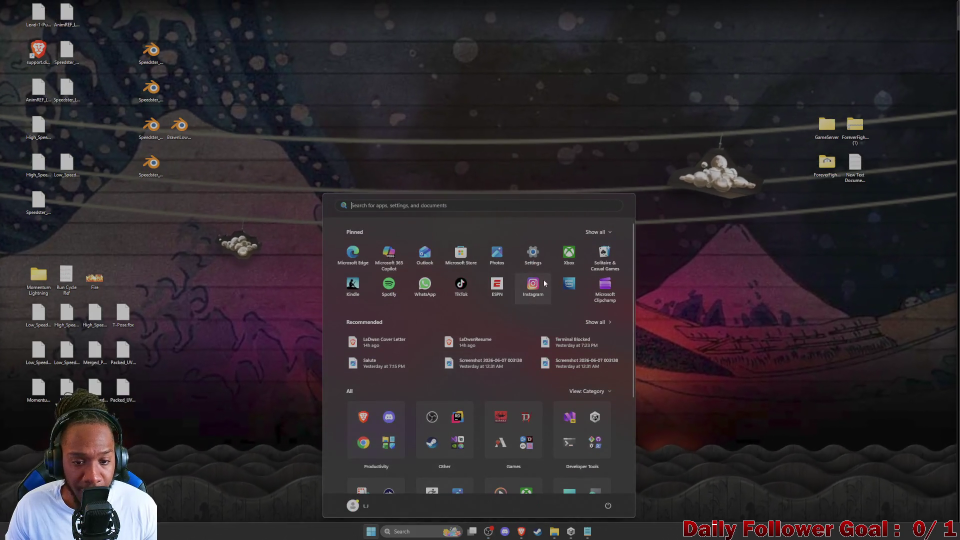
pyautogui.scroll(-1, 466, 389)
pyautogui.scroll(1, 450, 325)
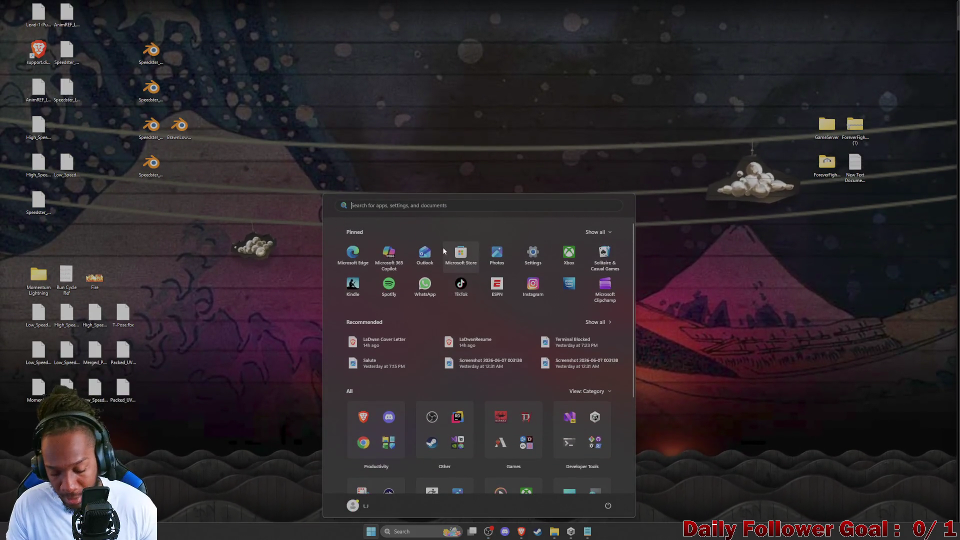
pyautogui.write('s')
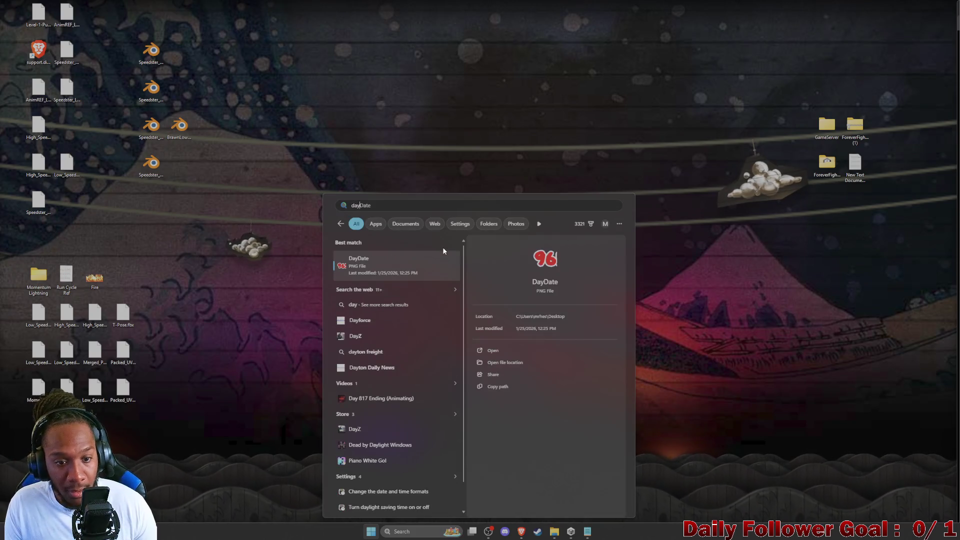
pyautogui.press('BackSpace')
pyautogui.press('Escape')
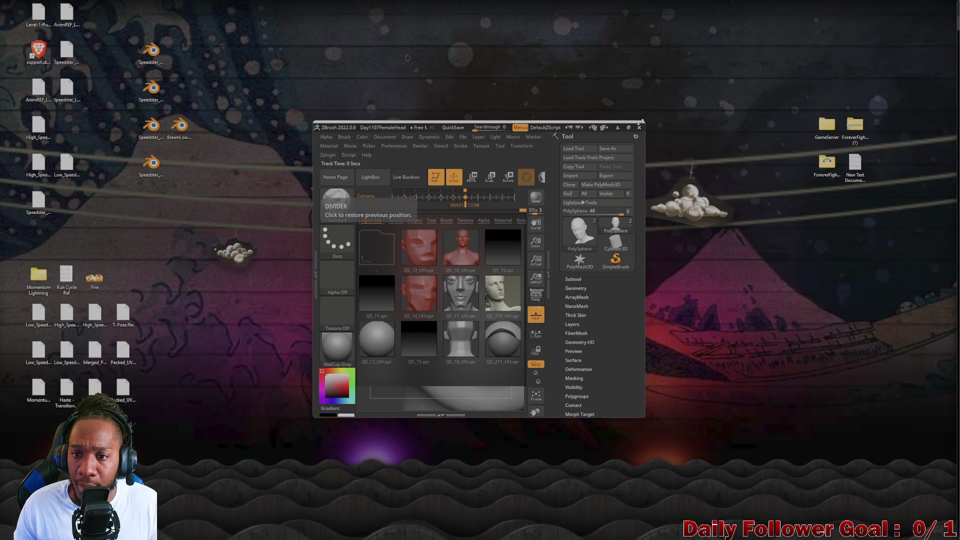
# Stretch the ZBrush window to fill the screen and close LightBox to reveal the head.
pyautogui.moveTo(643, 121); pyautogui.dragTo(959, 1)
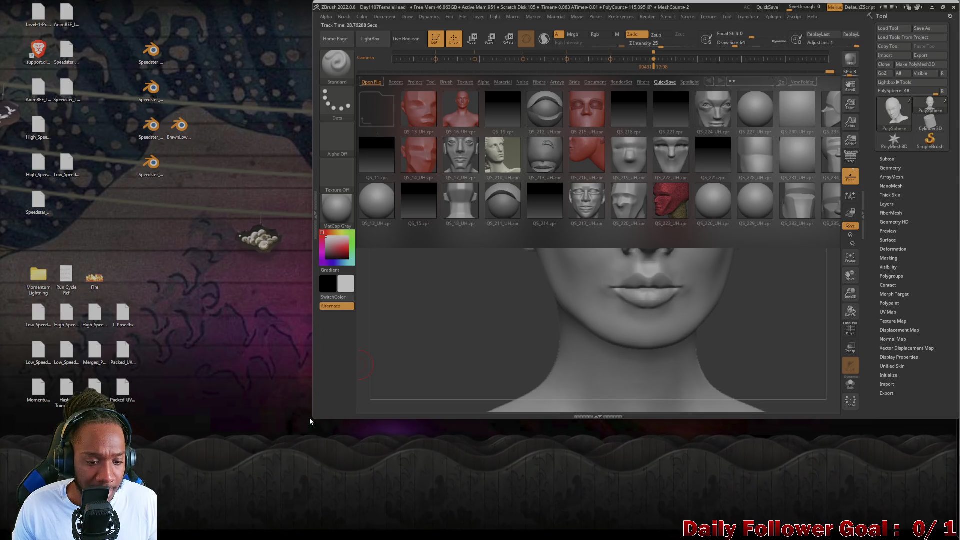
pyautogui.moveTo(310, 418)
pyautogui.mouseDown()
pyautogui.moveTo(170, 429)
pyautogui.moveTo(1, 500)
pyautogui.moveTo(0, 538)
pyautogui.mouseUp()
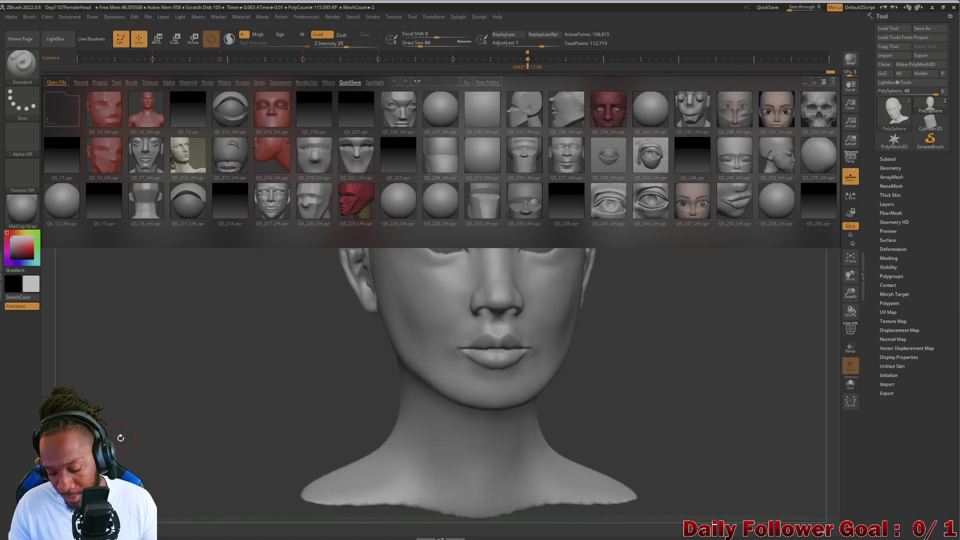
pyautogui.press(',')
# Orbit the female head through side, back and three-quarter views, then load QS_224_UH.zpr unsaved.
pyautogui.moveTo(248, 400)
pyautogui.mouseDown()
pyautogui.moveTo(210, 392)
pyautogui.moveTo(203, 377)
pyautogui.moveTo(251, 385)
pyautogui.moveTo(268, 364)
pyautogui.moveTo(298, 368)
pyautogui.moveTo(280, 354)
pyautogui.moveTo(345, 353)
pyautogui.moveTo(332, 362)
pyautogui.moveTo(326, 341)
pyautogui.mouseUp()
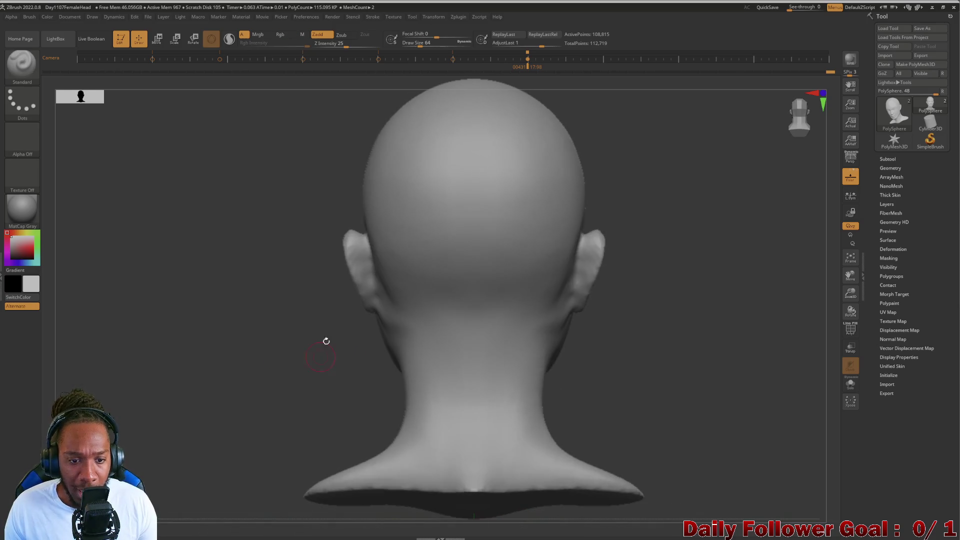
pyautogui.moveTo(299, 405)
pyautogui.mouseDown()
pyautogui.moveTo(300, 426)
pyautogui.moveTo(298, 403)
pyautogui.moveTo(306, 407)
pyautogui.moveTo(247, 412)
pyautogui.moveTo(281, 390)
pyautogui.moveTo(295, 395)
pyautogui.moveTo(205, 396)
pyautogui.moveTo(277, 393)
pyautogui.moveTo(218, 399)
pyautogui.moveTo(274, 392)
pyautogui.moveTo(226, 397)
pyautogui.mouseUp()
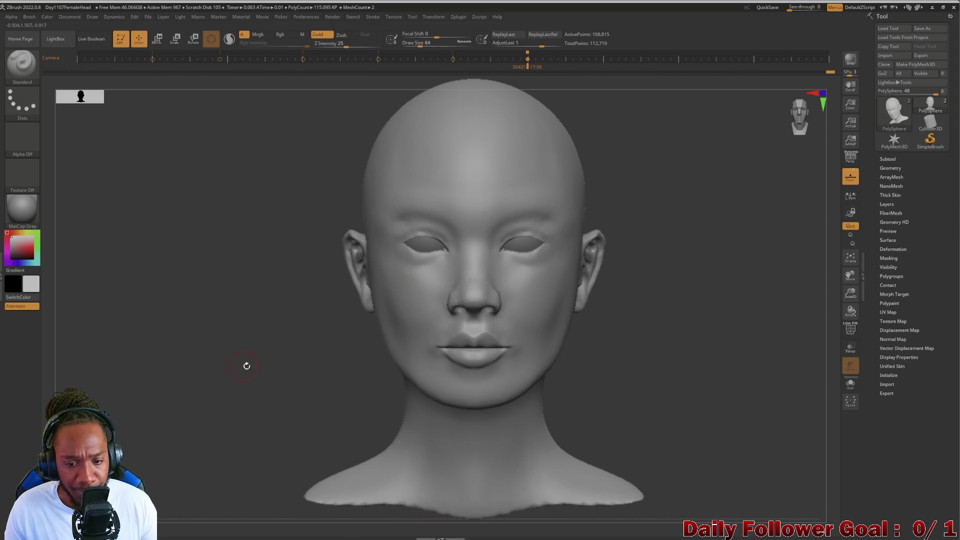
pyautogui.moveTo(269, 373)
pyautogui.mouseDown()
pyautogui.moveTo(235, 370)
pyautogui.moveTo(313, 377)
pyautogui.moveTo(238, 388)
pyautogui.moveTo(242, 343)
pyautogui.moveTo(310, 370)
pyautogui.moveTo(235, 388)
pyautogui.moveTo(257, 377)
pyautogui.moveTo(221, 369)
pyautogui.moveTo(266, 393)
pyautogui.moveTo(238, 375)
pyautogui.moveTo(242, 404)
pyautogui.mouseUp()
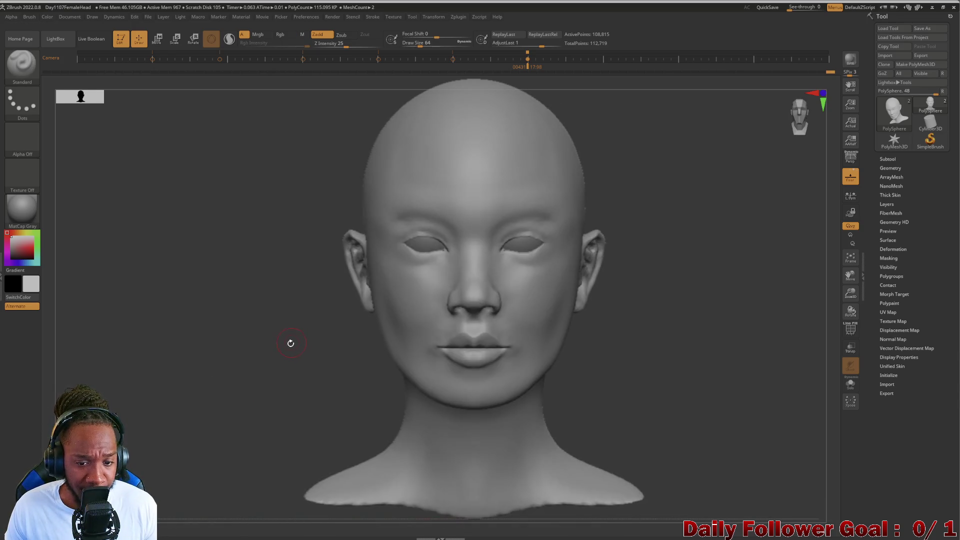
pyautogui.moveTo(289, 343)
pyautogui.mouseDown()
pyautogui.moveTo(216, 347)
pyautogui.moveTo(275, 347)
pyautogui.moveTo(305, 368)
pyautogui.moveTo(231, 375)
pyautogui.moveTo(272, 380)
pyautogui.moveTo(244, 369)
pyautogui.mouseUp()
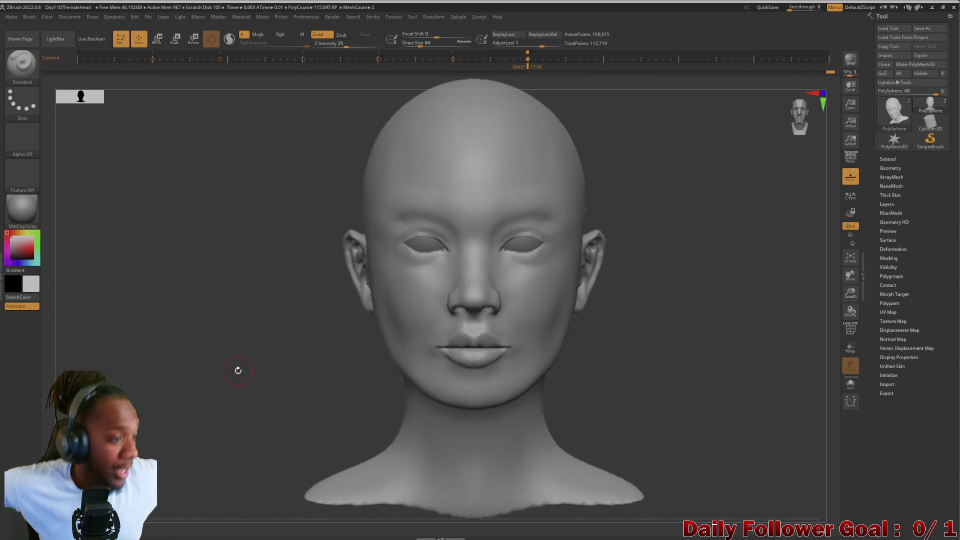
pyautogui.moveTo(294, 364)
pyautogui.mouseDown()
pyautogui.moveTo(350, 345)
pyautogui.moveTo(291, 330)
pyautogui.moveTo(260, 392)
pyautogui.moveTo(285, 360)
pyautogui.moveTo(280, 380)
pyautogui.moveTo(295, 388)
pyautogui.moveTo(276, 339)
pyautogui.moveTo(246, 326)
pyautogui.moveTo(223, 347)
pyautogui.moveTo(324, 381)
pyautogui.moveTo(235, 375)
pyautogui.moveTo(253, 377)
pyautogui.mouseUp()
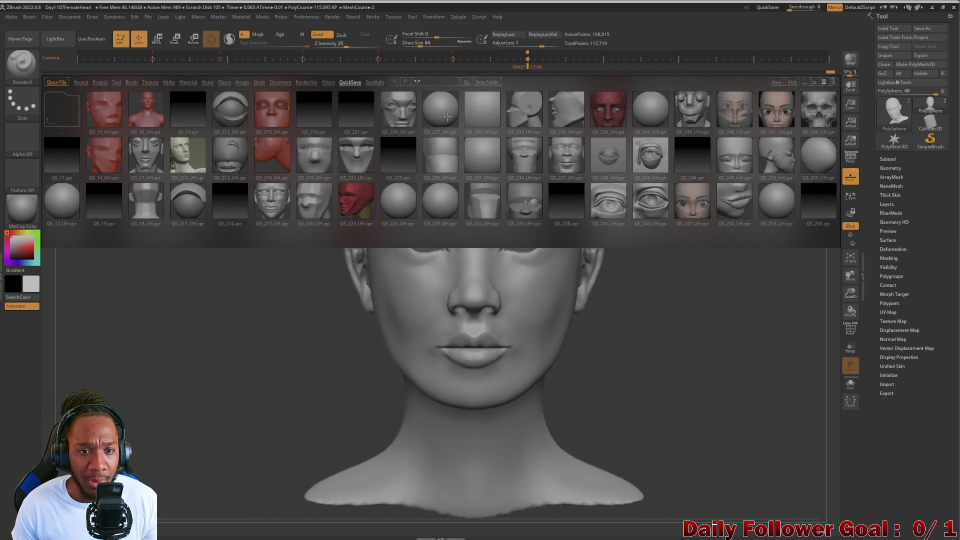
pyautogui.doubleClick(412, 123)
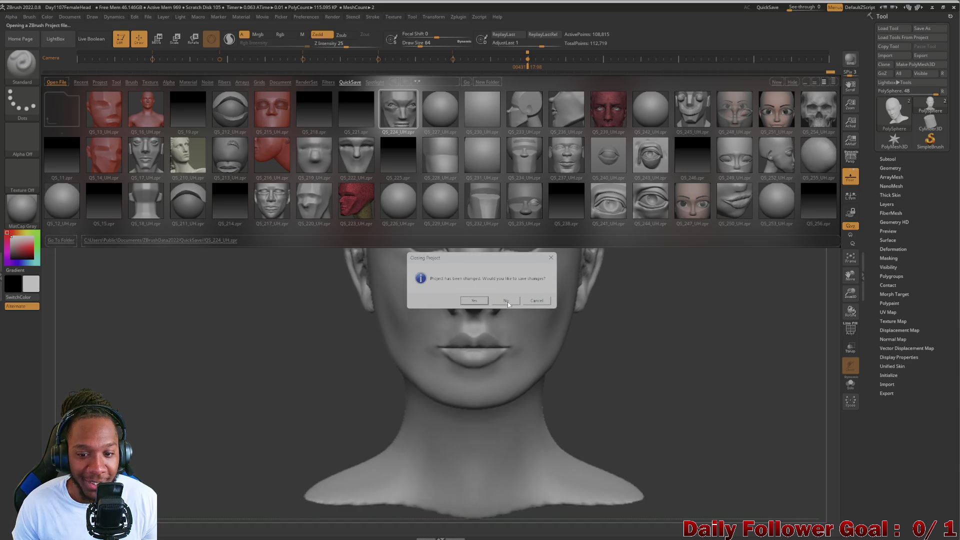
pyautogui.click(507, 301)
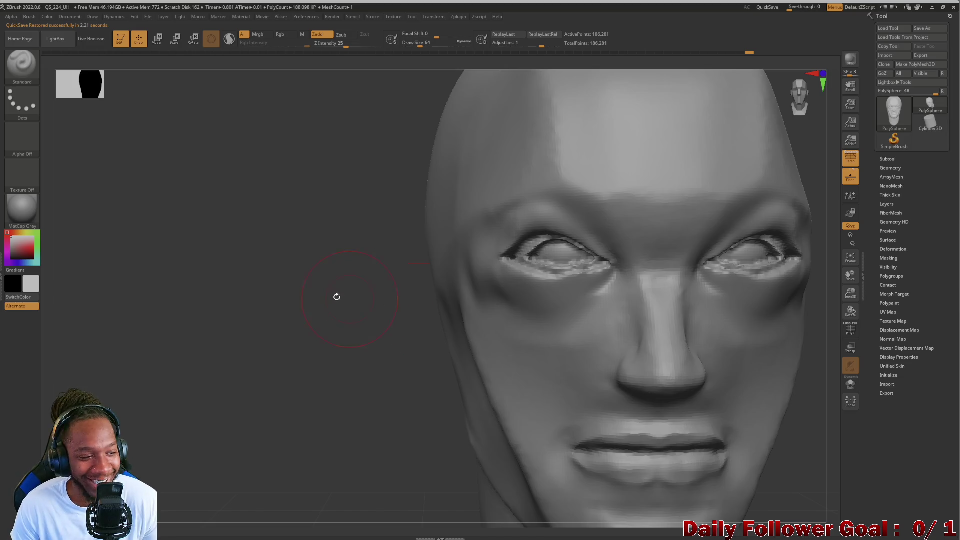
# Orbit and frame the QS_224_UH blockout head front-on, then show the QuickSave browser.
pyautogui.moveTo(336, 296)
pyautogui.mouseDown()
pyautogui.moveTo(277, 285)
pyautogui.moveTo(268, 306)
pyautogui.moveTo(280, 285)
pyautogui.moveTo(329, 289)
pyautogui.moveTo(280, 300)
pyautogui.mouseUp()
pyautogui.press('space')
pyautogui.moveTo(186, 228); pyautogui.dragTo(217, 292)
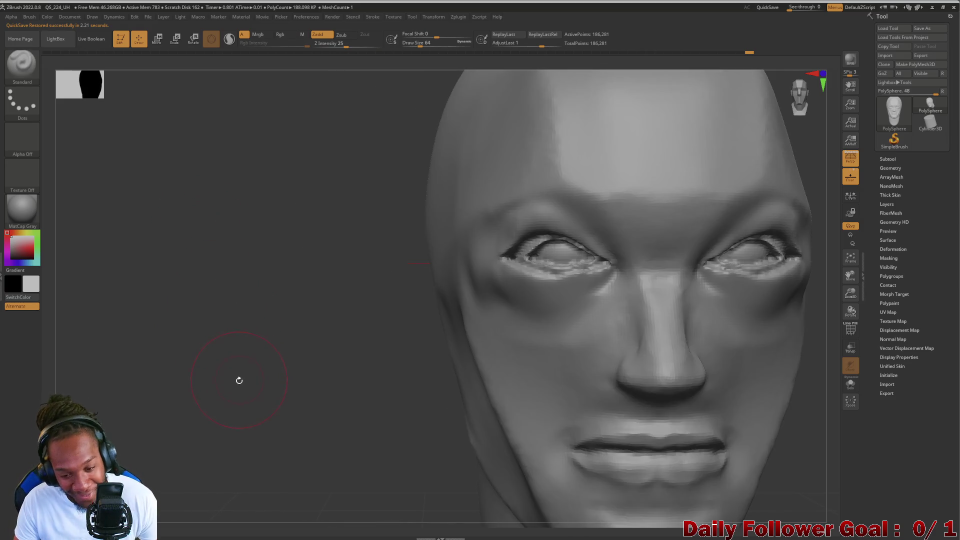
pyautogui.press('f')
pyautogui.moveTo(304, 355)
pyautogui.mouseDown()
pyautogui.moveTo(154, 347)
pyautogui.moveTo(317, 287)
pyautogui.moveTo(422, 310)
pyautogui.moveTo(244, 307)
pyautogui.moveTo(268, 300)
pyautogui.moveTo(302, 310)
pyautogui.moveTo(257, 317)
pyautogui.moveTo(304, 283)
pyautogui.moveTo(285, 294)
pyautogui.moveTo(247, 289)
pyautogui.moveTo(425, 309)
pyautogui.moveTo(401, 328)
pyautogui.moveTo(382, 307)
pyautogui.moveTo(414, 290)
pyautogui.moveTo(463, 306)
pyautogui.moveTo(420, 285)
pyautogui.moveTo(424, 315)
pyautogui.moveTo(434, 312)
pyautogui.mouseUp()
pyautogui.moveTo(427, 345)
pyautogui.mouseDown()
pyautogui.moveTo(422, 298)
pyautogui.moveTo(408, 318)
pyautogui.mouseUp()
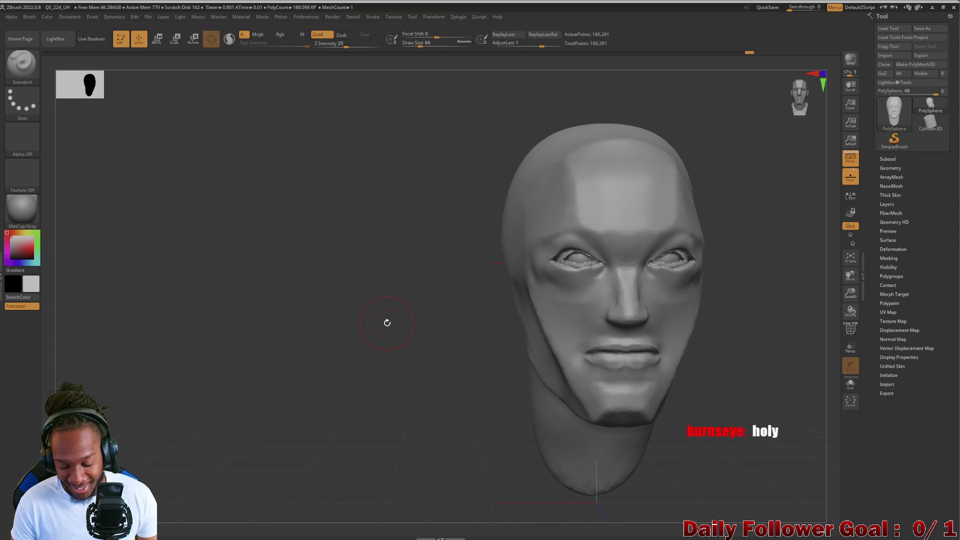
pyautogui.press(',')
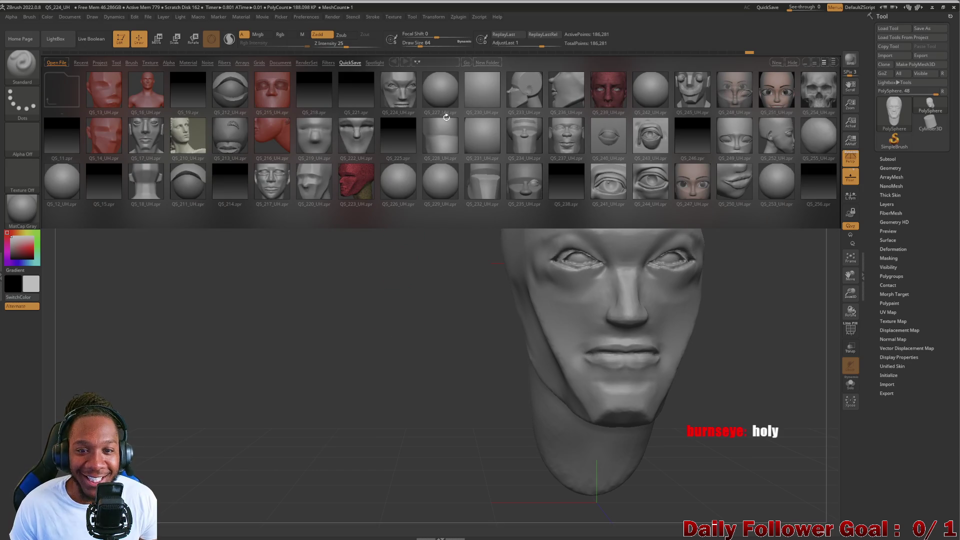
# Load DynaMesh_Sphere_32.ZPR from LightBox's Project tab, discarding changes to the blockout head.
pyautogui.click(455, 89)
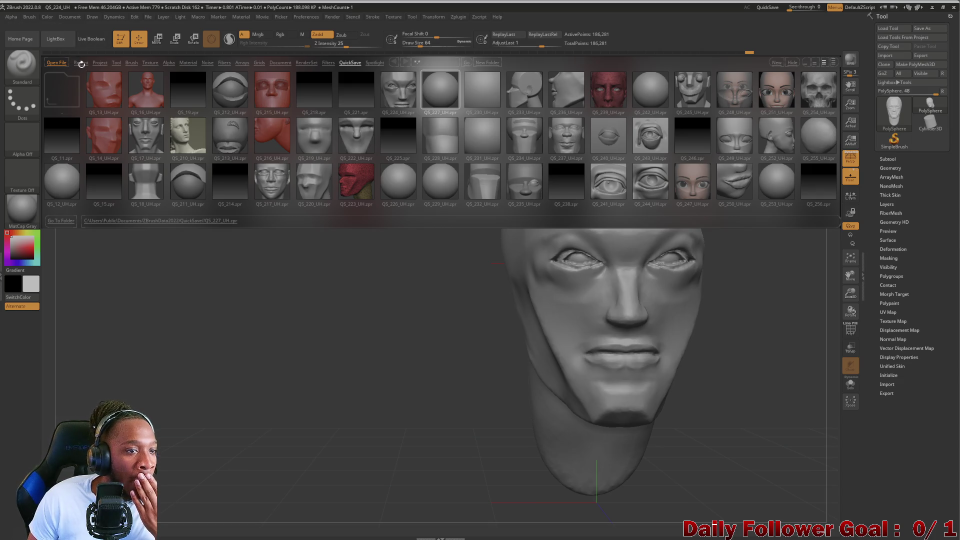
pyautogui.click(100, 63)
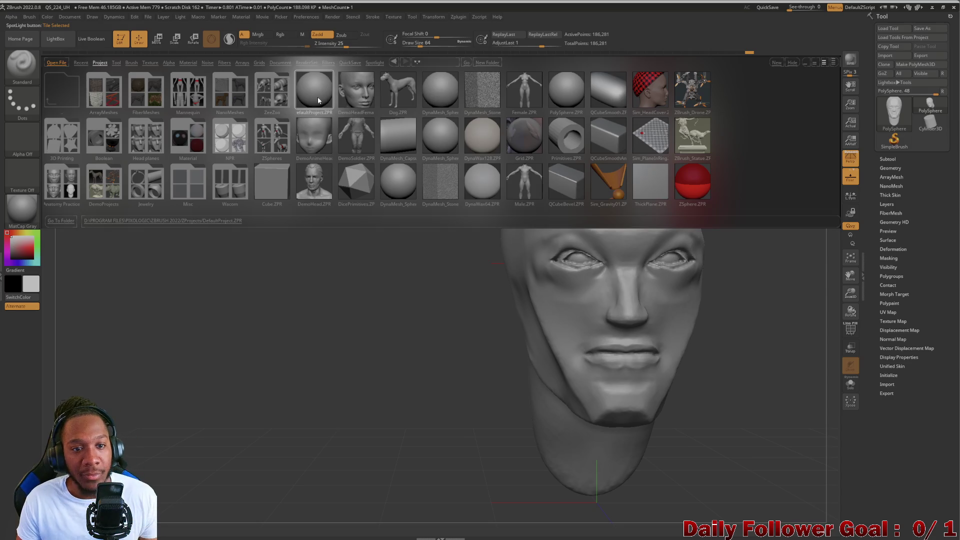
pyautogui.click(398, 177)
pyautogui.click(440, 134)
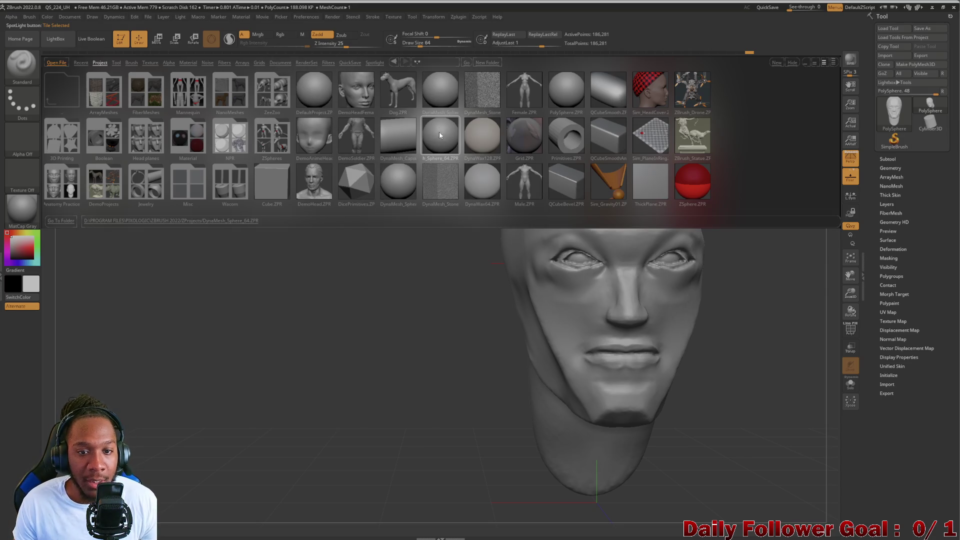
pyautogui.click(434, 85)
pyautogui.click(437, 89)
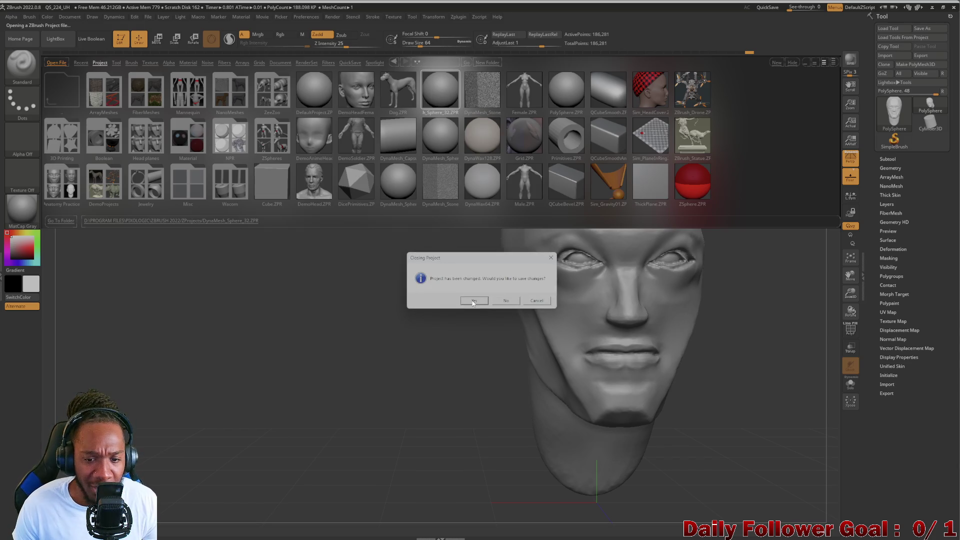
pyautogui.click(504, 300)
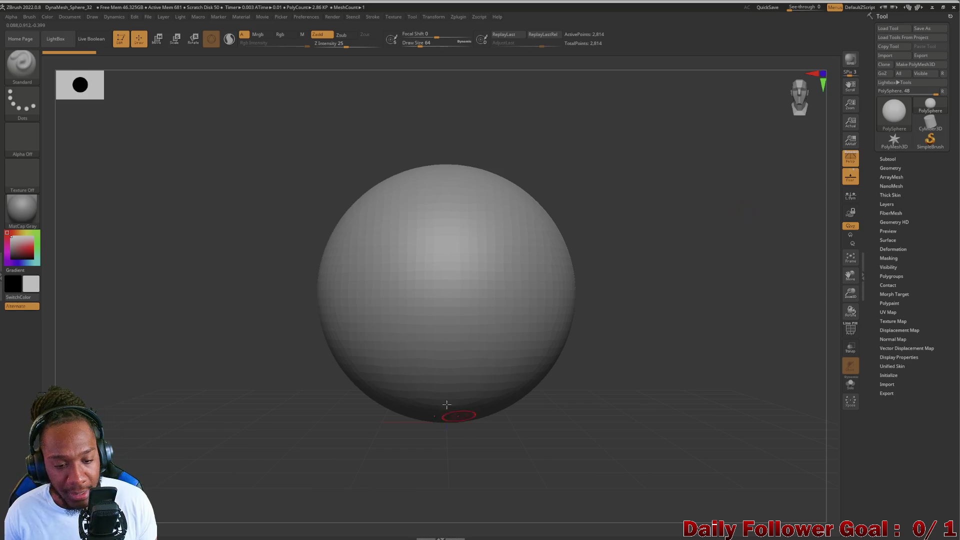
# Zoom in and centre the sphere with F, then filter the brush picker to M brushes.
pyautogui.keyDown('ctrl'); pyautogui.moveTo(446, 405); pyautogui.dragTo(261, 346, button='right'); pyautogui.keyUp('ctrl')
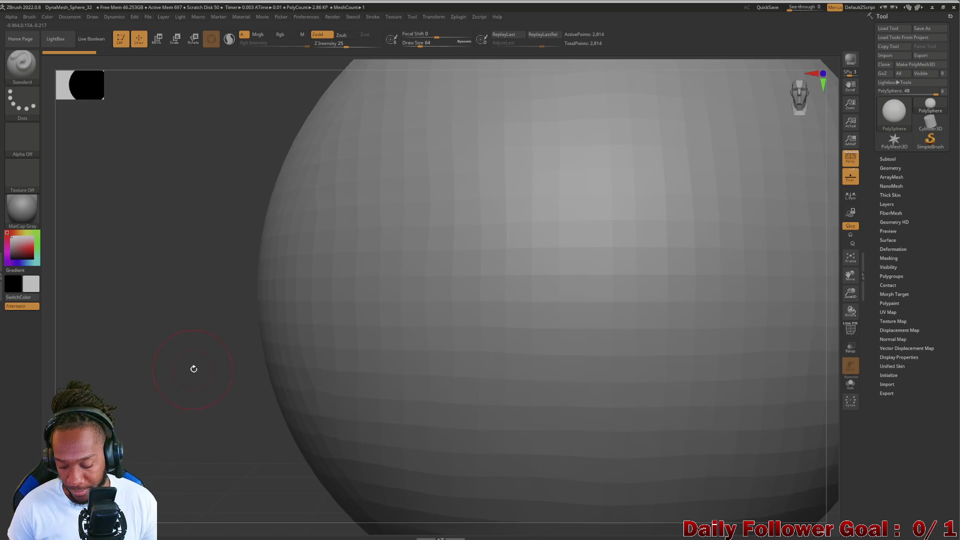
pyautogui.press('f')
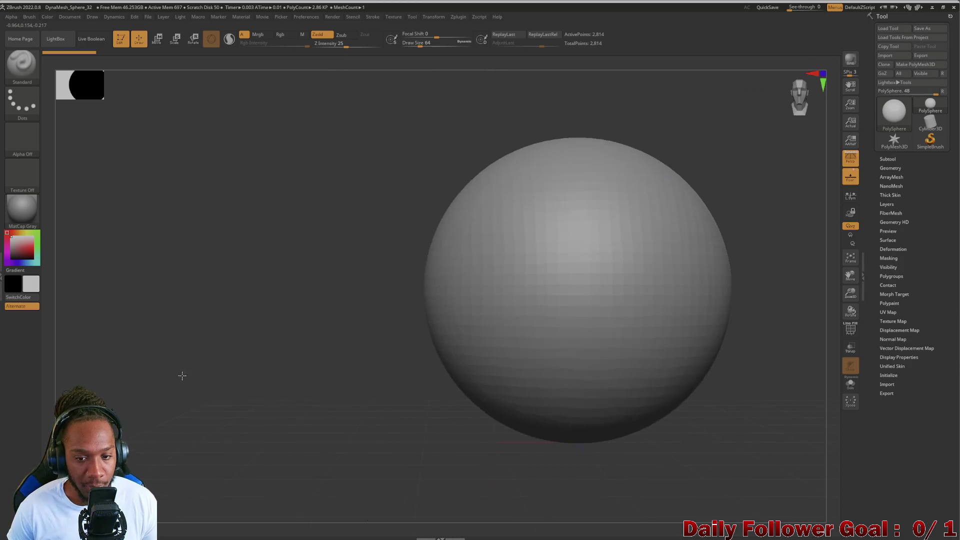
pyautogui.press('f')
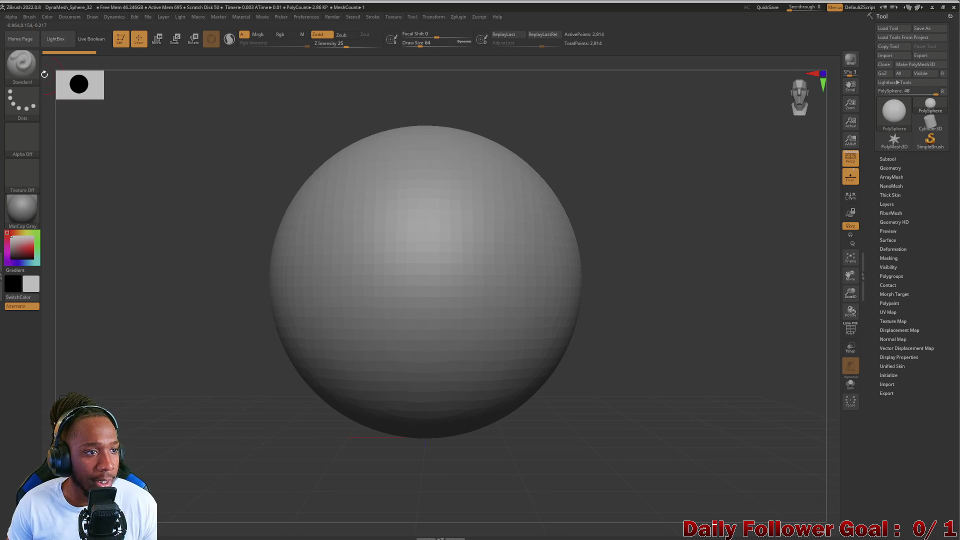
pyautogui.click(22, 64)
pyautogui.press('m')
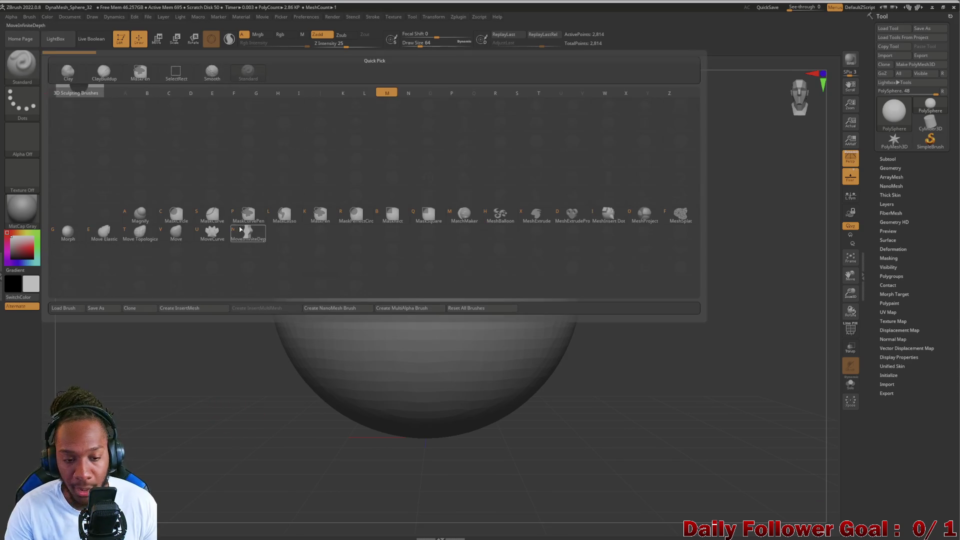
# Select Move Topological, show the PolySphere subtool list, and activate the Move transpose gizmo.
pyautogui.click(140, 233)
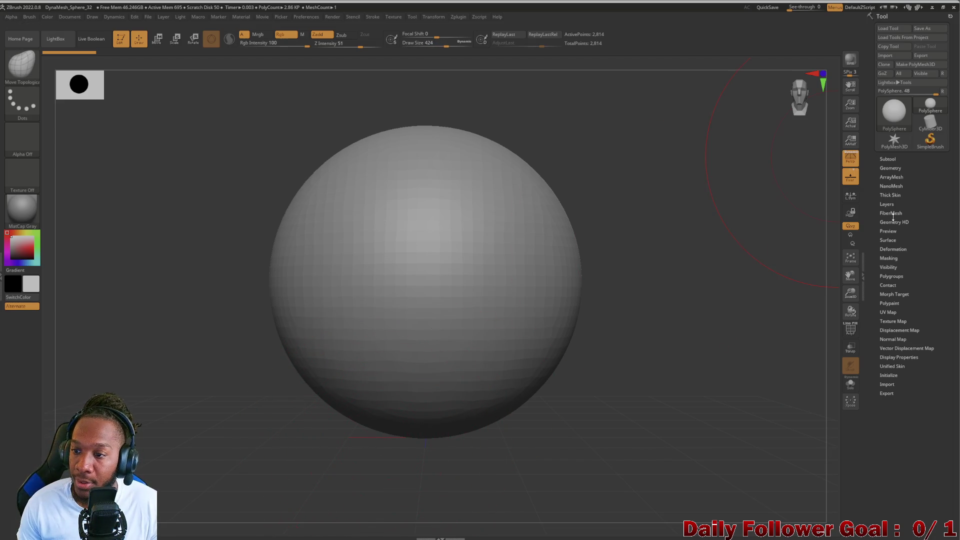
pyautogui.click(892, 168)
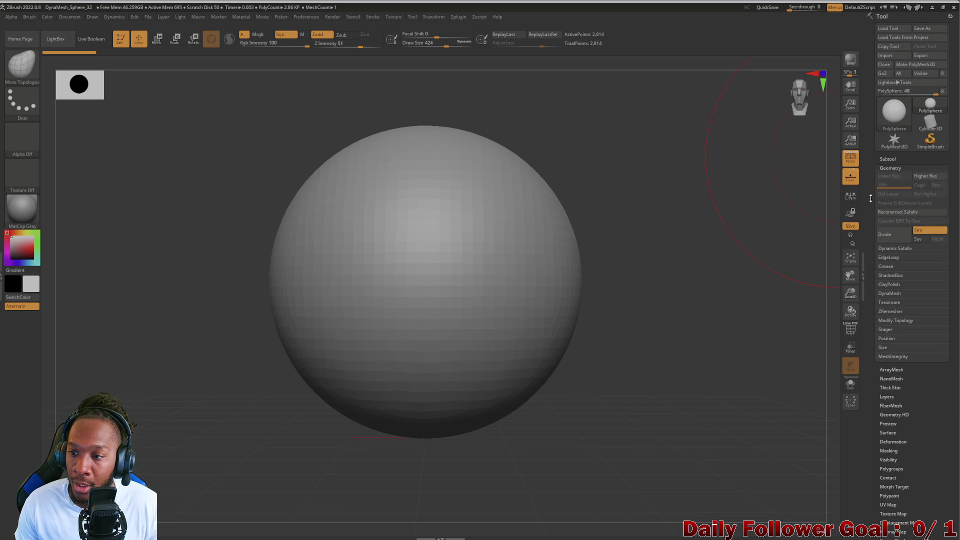
pyautogui.click(891, 165)
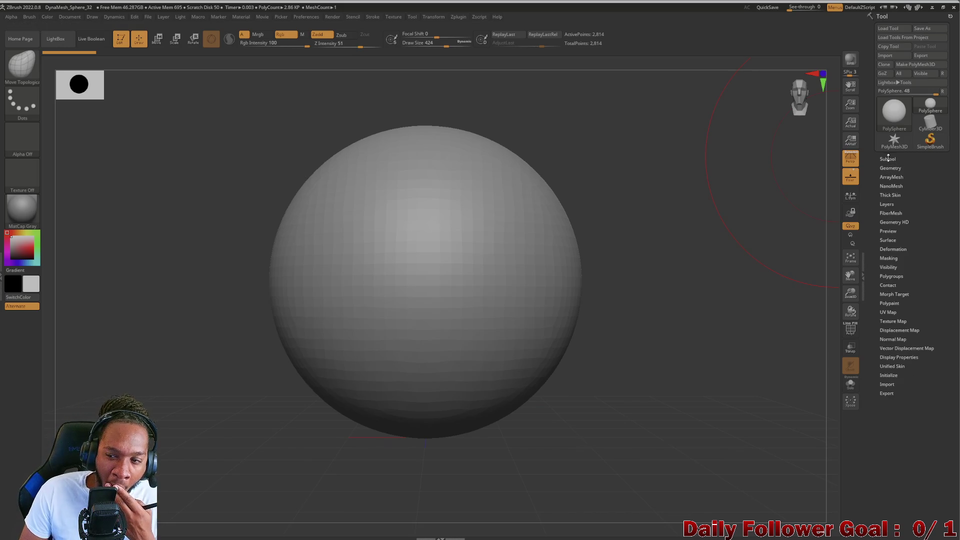
pyautogui.click(888, 158)
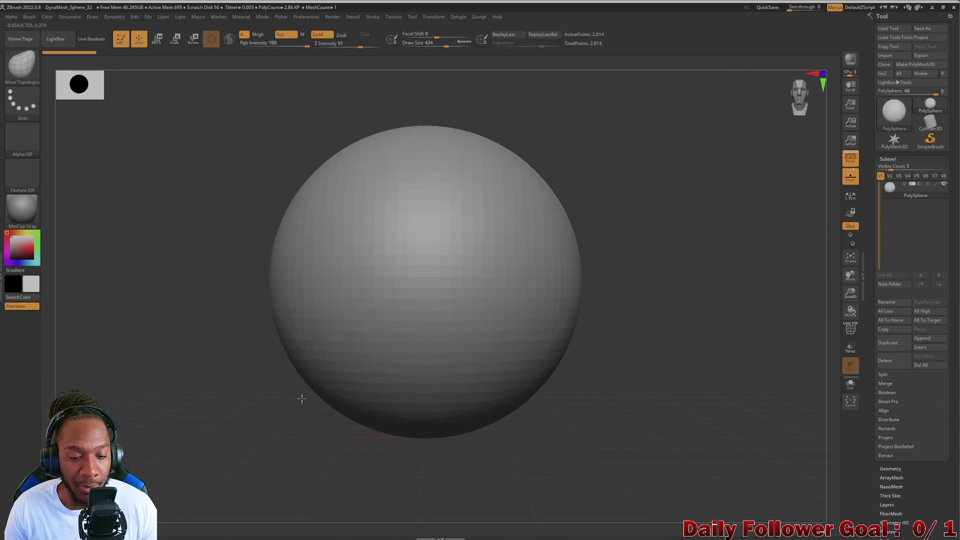
pyautogui.moveTo(285, 406)
pyautogui.mouseDown()
pyautogui.moveTo(295, 416)
pyautogui.moveTo(266, 440)
pyautogui.mouseUp()
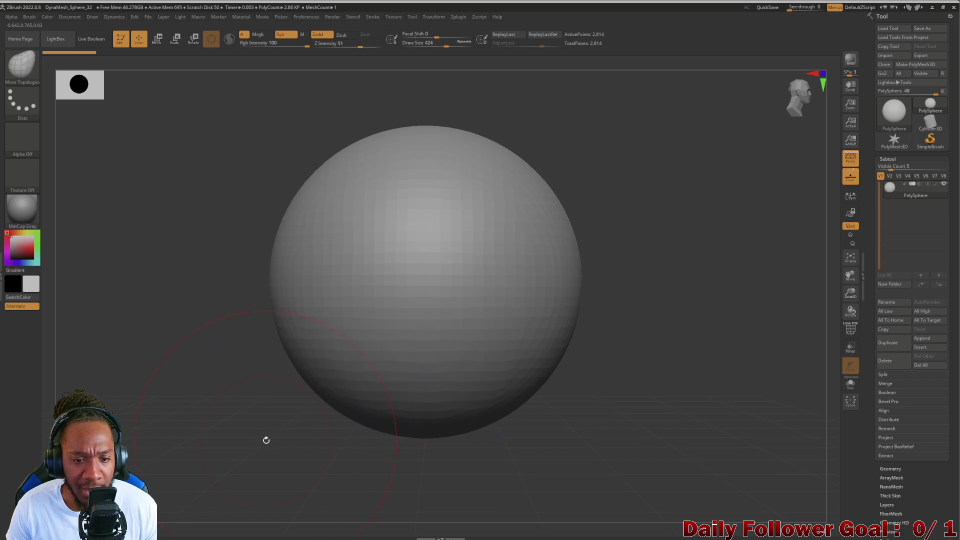
pyautogui.click(157, 38)
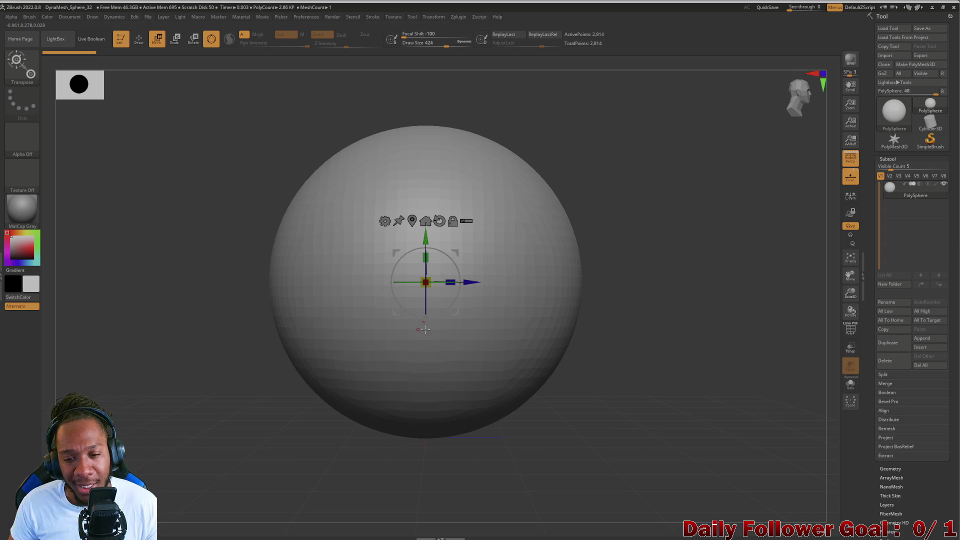
# Scale the sphere narrower along X into an upright egg, then return to Draw mode.
pyautogui.moveTo(450, 282)
pyautogui.mouseDown()
pyautogui.moveTo(360, 350)
pyautogui.moveTo(320, 405)
pyautogui.moveTo(296, 398)
pyautogui.mouseUp()
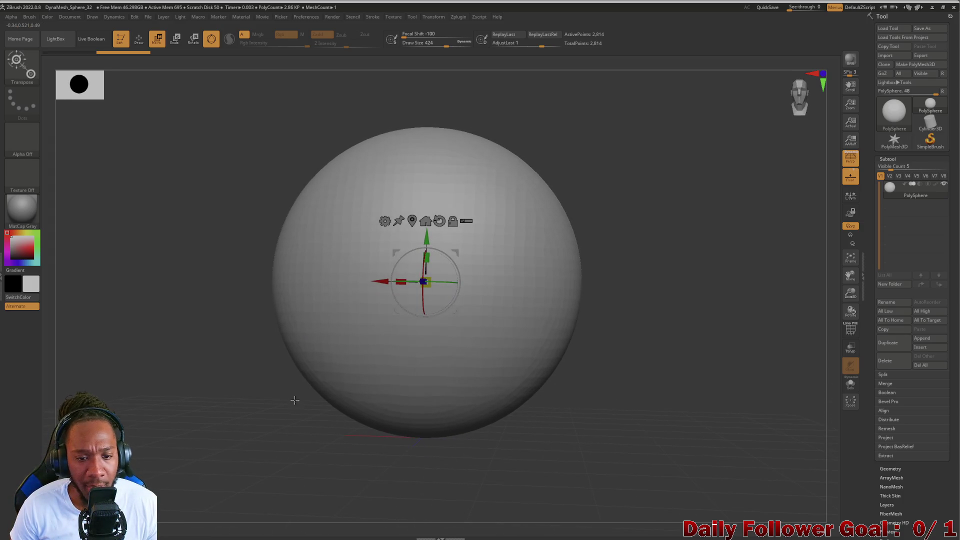
pyautogui.moveTo(401, 273)
pyautogui.mouseDown()
pyautogui.moveTo(297, 395)
pyautogui.moveTo(350, 386)
pyautogui.moveTo(289, 388)
pyautogui.moveTo(295, 358)
pyautogui.mouseUp()
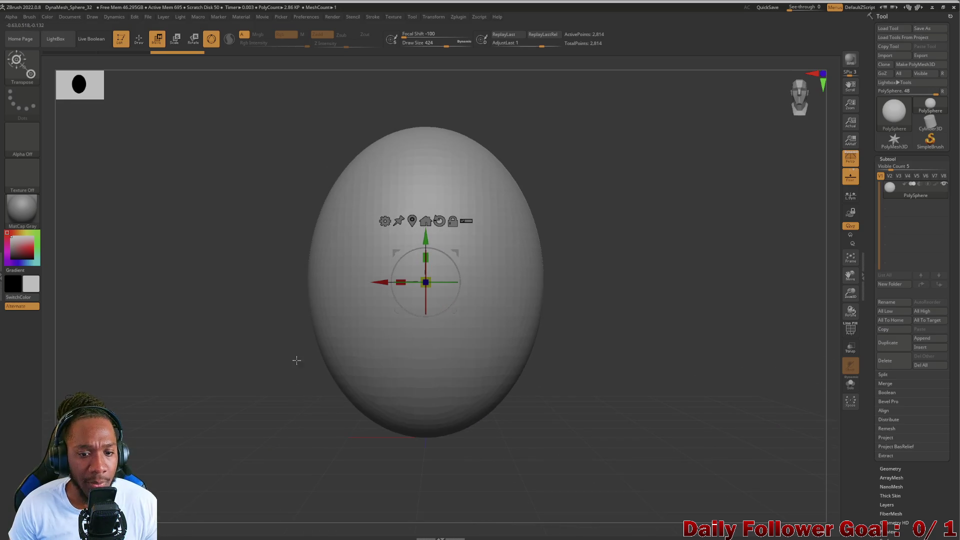
pyautogui.moveTo(228, 389)
pyautogui.mouseDown()
pyautogui.moveTo(274, 392)
pyautogui.moveTo(247, 401)
pyautogui.mouseUp()
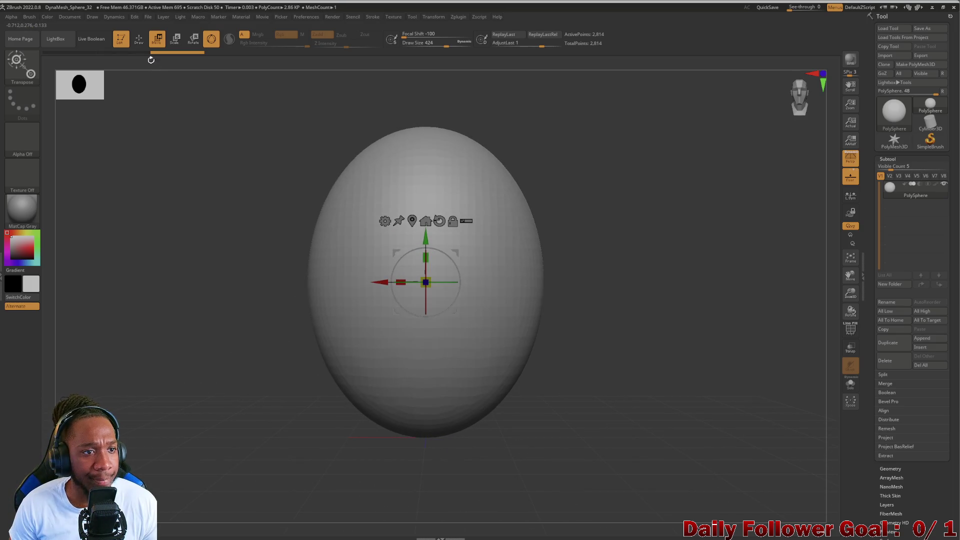
pyautogui.press('q')
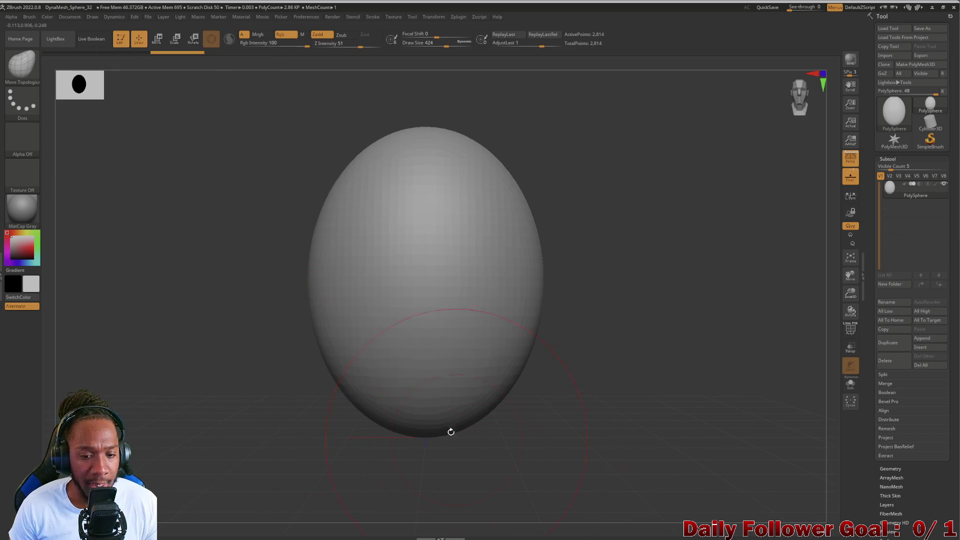
# Push the egg's bottom up, lift the underside cavity rim and dent the right-side bulge.
pyautogui.moveTo(428, 422); pyautogui.dragTo(432, 302)
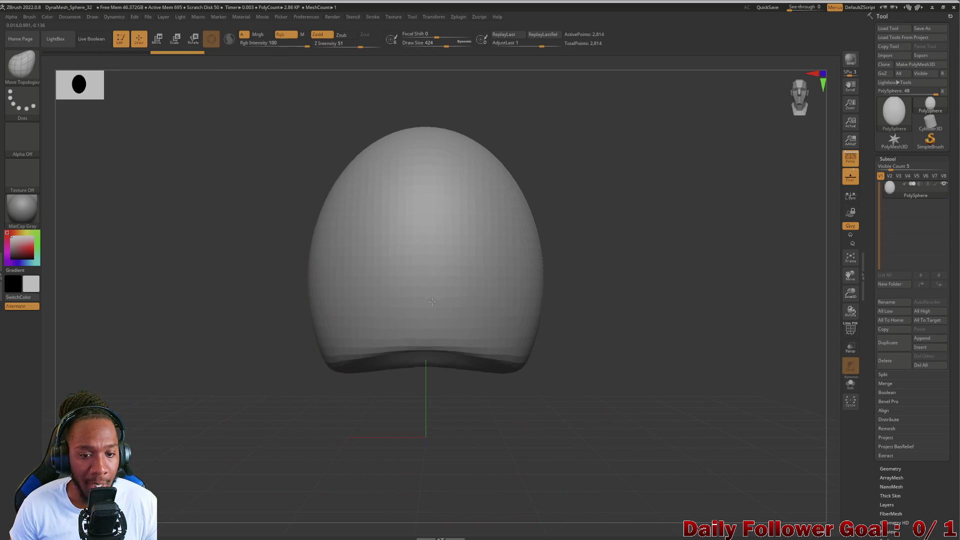
pyautogui.moveTo(347, 446); pyautogui.dragTo(366, 425)
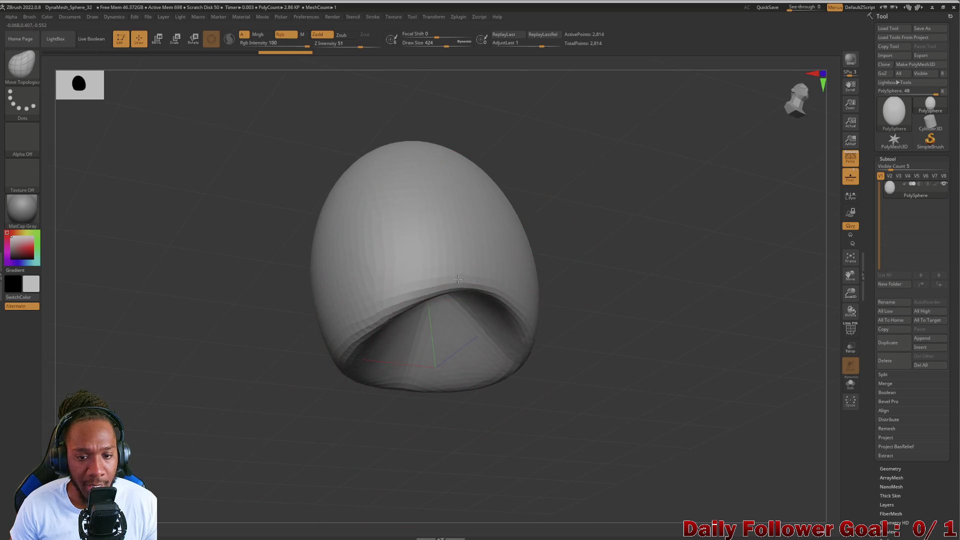
pyautogui.moveTo(458, 279); pyautogui.dragTo(448, 231)
pyautogui.moveTo(319, 393); pyautogui.dragTo(300, 439)
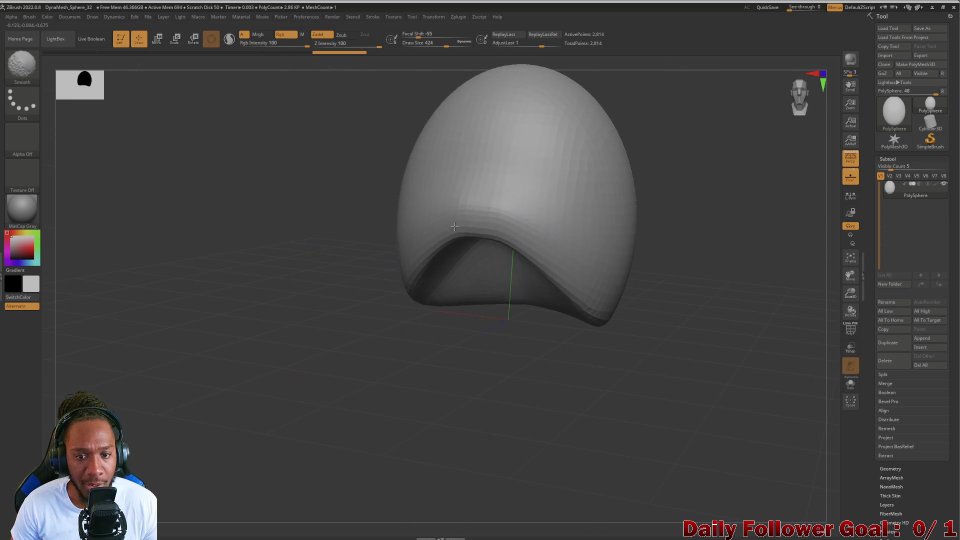
pyautogui.moveTo(385, 268)
pyautogui.mouseDown()
pyautogui.moveTo(321, 301)
pyautogui.moveTo(502, 335)
pyautogui.mouseUp()
pyautogui.moveTo(494, 267); pyautogui.dragTo(481, 262)
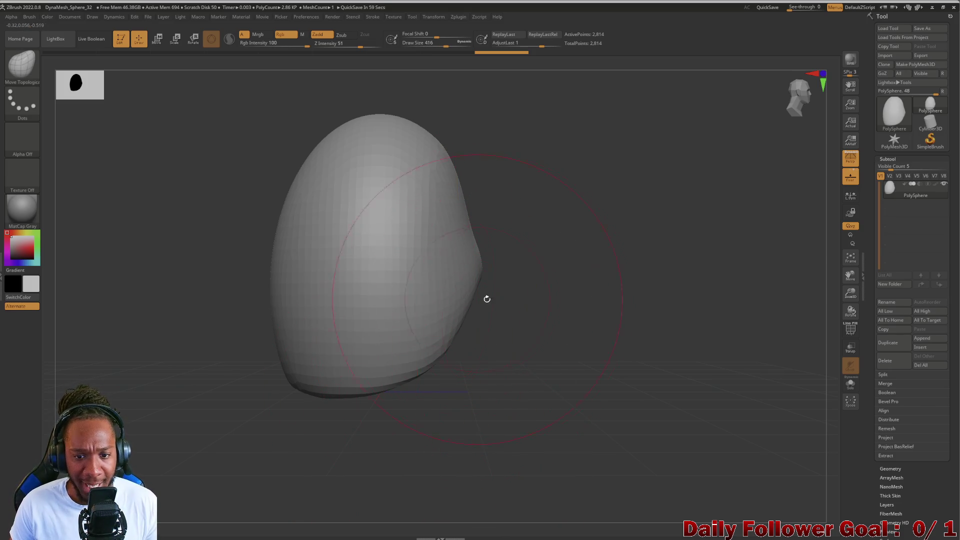
# Orbit around the egg to inspect the new dent and overhang from side and front.
pyautogui.moveTo(565, 363)
pyautogui.mouseDown()
pyautogui.moveTo(544, 350)
pyautogui.moveTo(582, 351)
pyautogui.moveTo(450, 247)
pyautogui.mouseUp()
pyautogui.moveTo(472, 301)
pyautogui.mouseDown()
pyautogui.moveTo(471, 388)
pyautogui.moveTo(386, 321)
pyautogui.moveTo(254, 429)
pyautogui.moveTo(345, 375)
pyautogui.moveTo(365, 279)
pyautogui.mouseUp()
pyautogui.moveTo(185, 444)
pyautogui.mouseDown()
pyautogui.moveTo(225, 428)
pyautogui.moveTo(257, 321)
pyautogui.mouseUp()
pyautogui.moveTo(433, 356)
pyautogui.mouseDown()
pyautogui.moveTo(220, 452)
pyautogui.moveTo(204, 490)
pyautogui.moveTo(255, 470)
pyautogui.moveTo(339, 345)
pyautogui.moveTo(403, 377)
pyautogui.moveTo(377, 411)
pyautogui.moveTo(333, 381)
pyautogui.mouseUp()
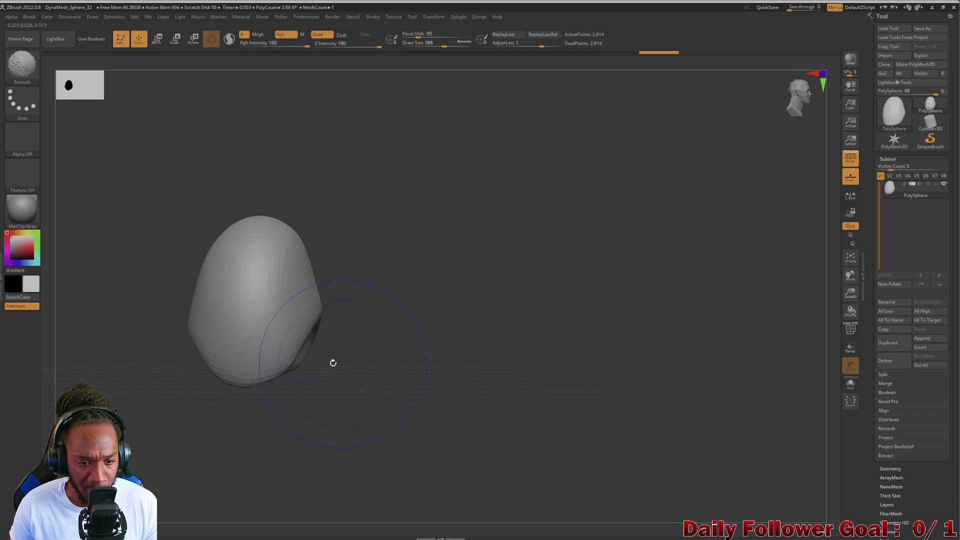
pyautogui.moveTo(332, 425)
pyautogui.mouseDown()
pyautogui.moveTo(347, 418)
pyautogui.moveTo(290, 350)
pyautogui.mouseUp()
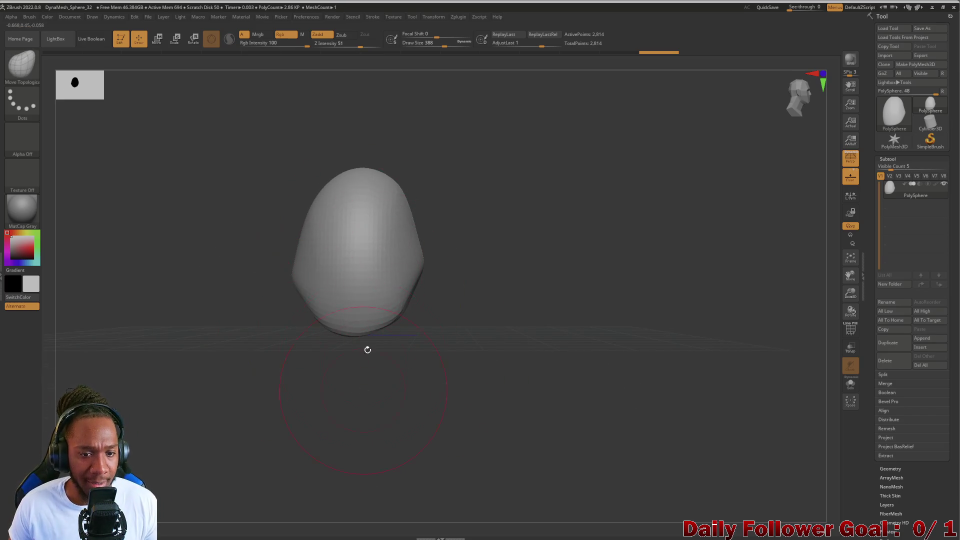
pyautogui.moveTo(225, 331)
pyautogui.mouseDown()
pyautogui.moveTo(268, 350)
pyautogui.moveTo(262, 360)
pyautogui.mouseUp()
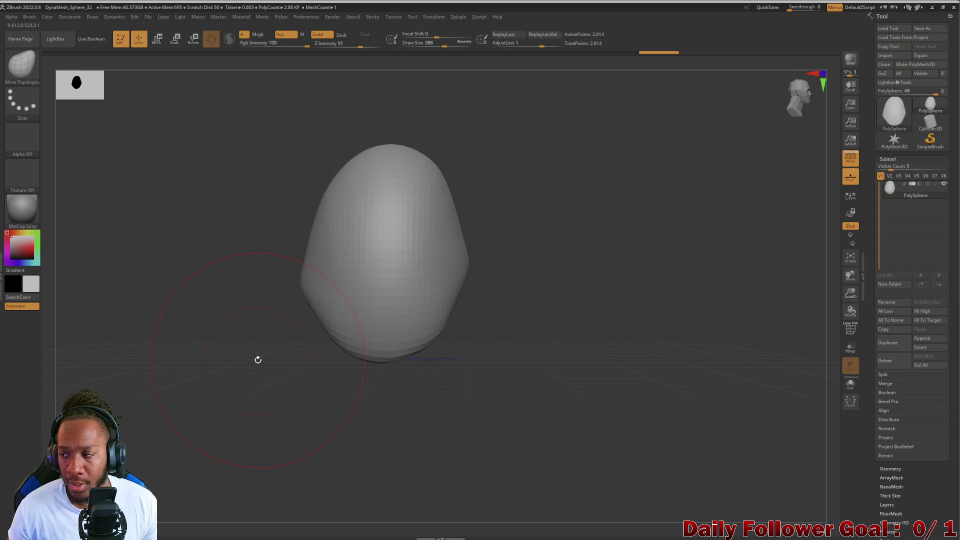
pyautogui.moveTo(252, 383)
pyautogui.mouseDown()
pyautogui.moveTo(257, 330)
pyautogui.moveTo(261, 368)
pyautogui.moveTo(245, 369)
pyautogui.moveTo(433, 266)
pyautogui.mouseUp()
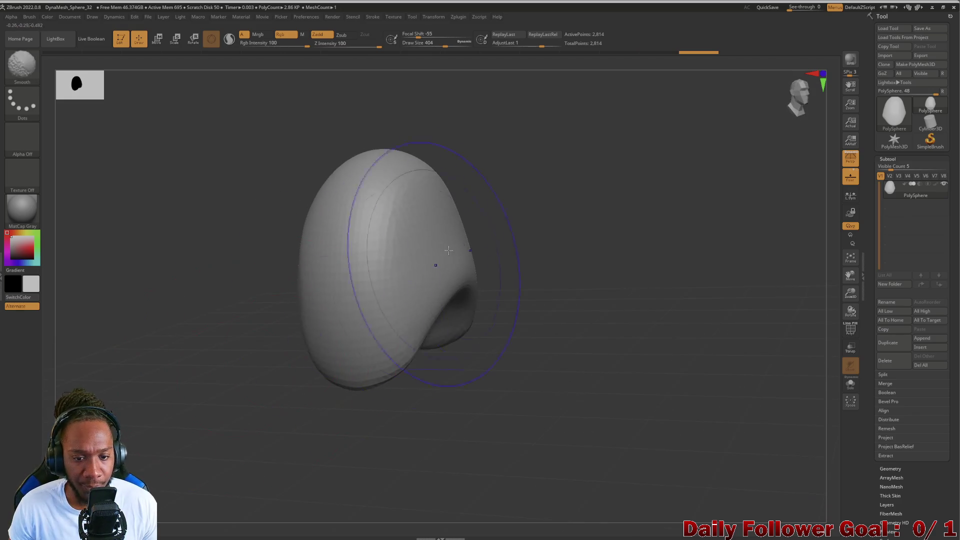
# Inspect the dome from several sides and switch to the Move Topological brush (B, M, T).
pyautogui.moveTo(260, 372); pyautogui.dragTo(242, 390)
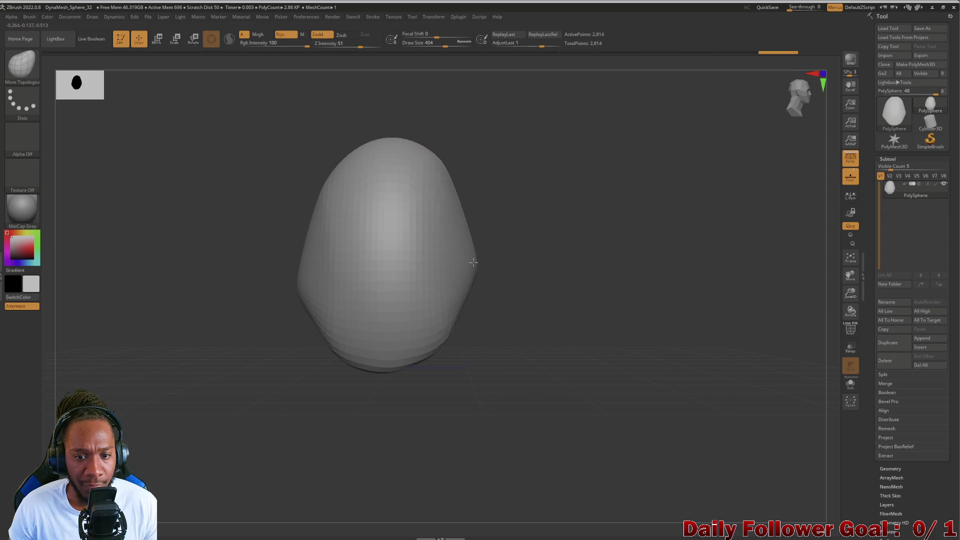
pyautogui.moveTo(283, 337); pyautogui.dragTo(215, 358)
pyautogui.moveTo(257, 235)
pyautogui.mouseDown()
pyautogui.moveTo(214, 194)
pyautogui.moveTo(416, 162)
pyautogui.mouseUp()
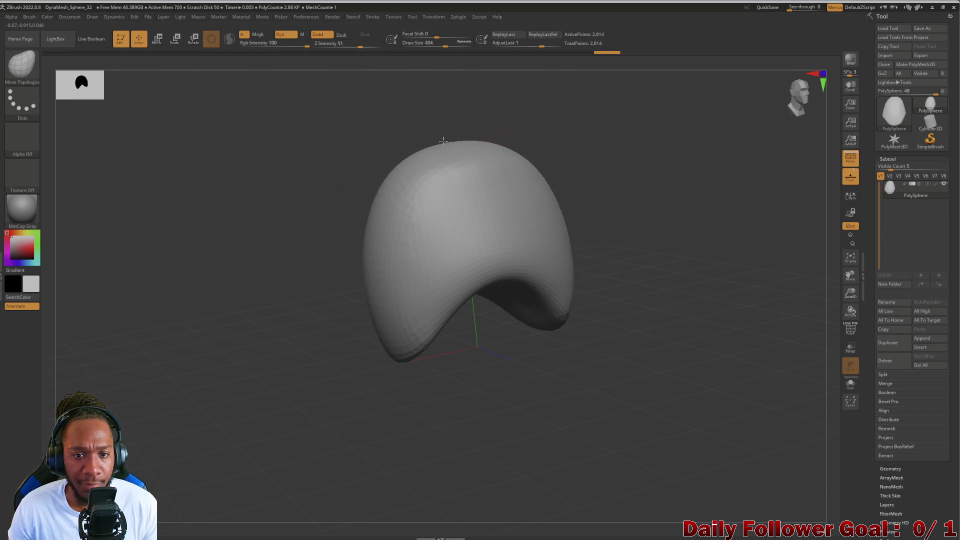
pyautogui.moveTo(310, 195)
pyautogui.mouseDown()
pyautogui.moveTo(334, 199)
pyautogui.moveTo(373, 122)
pyautogui.moveTo(440, 171)
pyautogui.moveTo(283, 193)
pyautogui.moveTo(300, 268)
pyautogui.moveTo(278, 292)
pyautogui.mouseUp()
pyautogui.press('b')
pyautogui.press('m')
pyautogui.press('t')
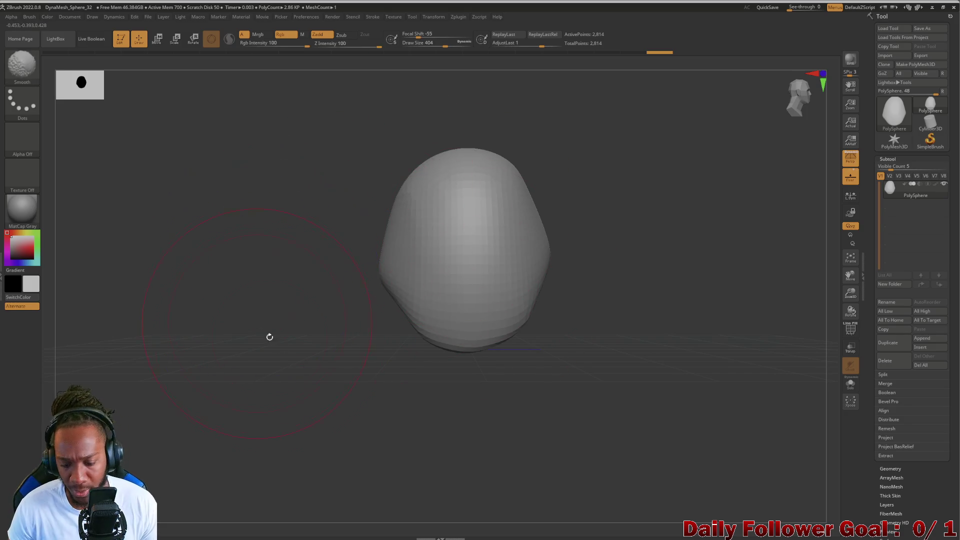
# Push both flanks of the dome slightly inward with symmetry, then check it from the side.
pyautogui.moveTo(328, 328)
pyautogui.keyDown('alt'); pyautogui.mouseDown()
pyautogui.moveTo(351, 284)
pyautogui.moveTo(292, 328)
pyautogui.moveTo(295, 336)
pyautogui.moveTo(277, 336)
pyautogui.moveTo(325, 332)
pyautogui.moveTo(335, 396)
pyautogui.moveTo(338, 372)
pyautogui.moveTo(360, 385)
pyautogui.moveTo(364, 375)
pyautogui.mouseUp(); pyautogui.keyUp('alt')
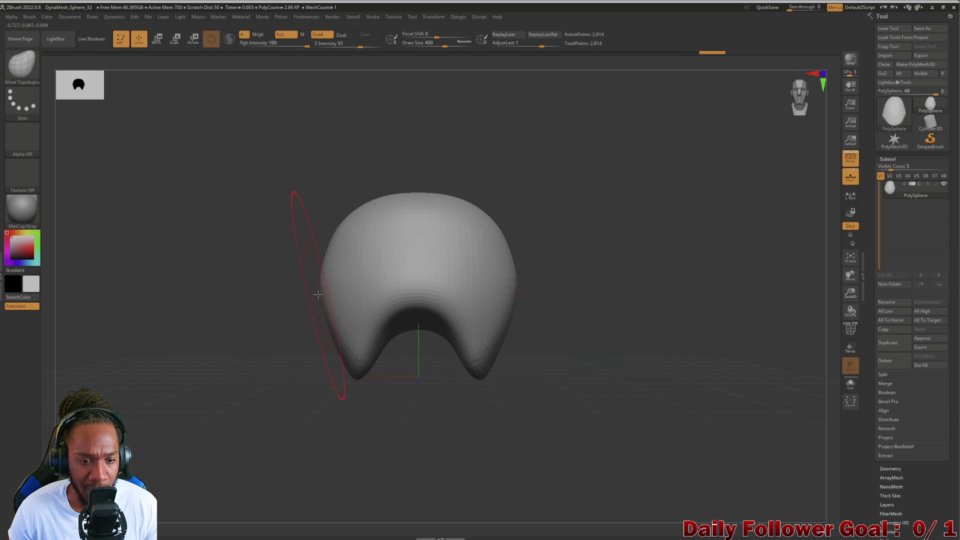
pyautogui.moveTo(317, 294); pyautogui.dragTo(326, 297)
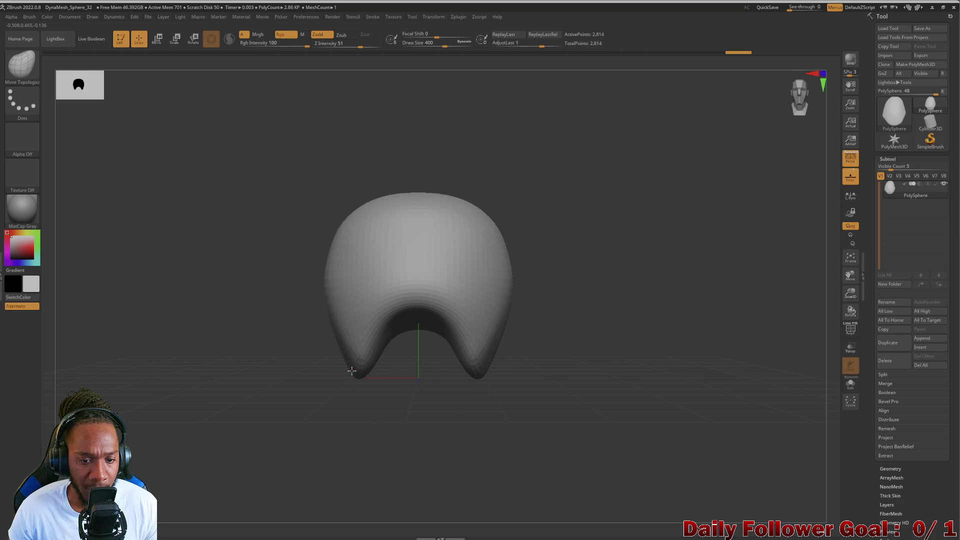
pyautogui.moveTo(289, 384)
pyautogui.mouseDown()
pyautogui.moveTo(310, 392)
pyautogui.moveTo(242, 396)
pyautogui.moveTo(229, 373)
pyautogui.moveTo(226, 301)
pyautogui.mouseUp()
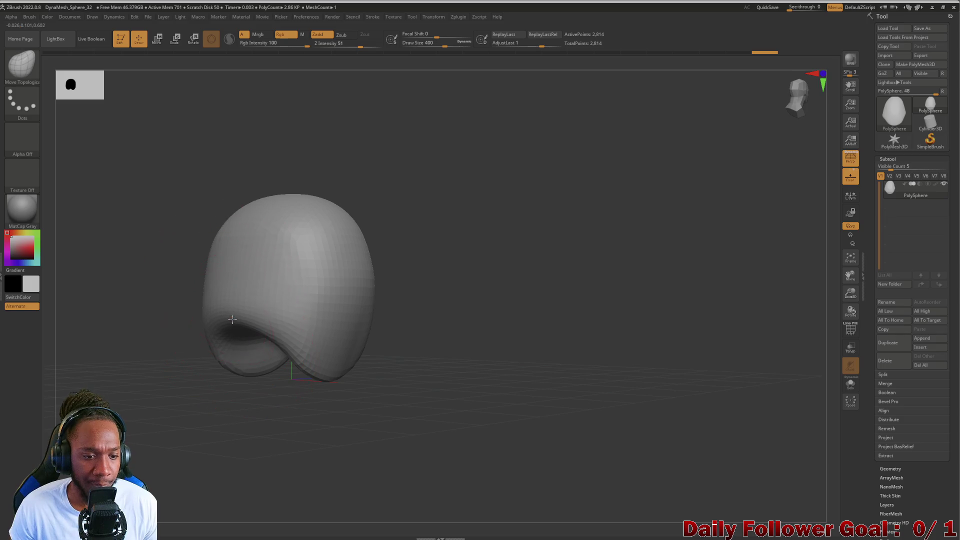
pyautogui.moveTo(215, 387)
pyautogui.mouseDown()
pyautogui.moveTo(182, 399)
pyautogui.moveTo(220, 379)
pyautogui.mouseUp()
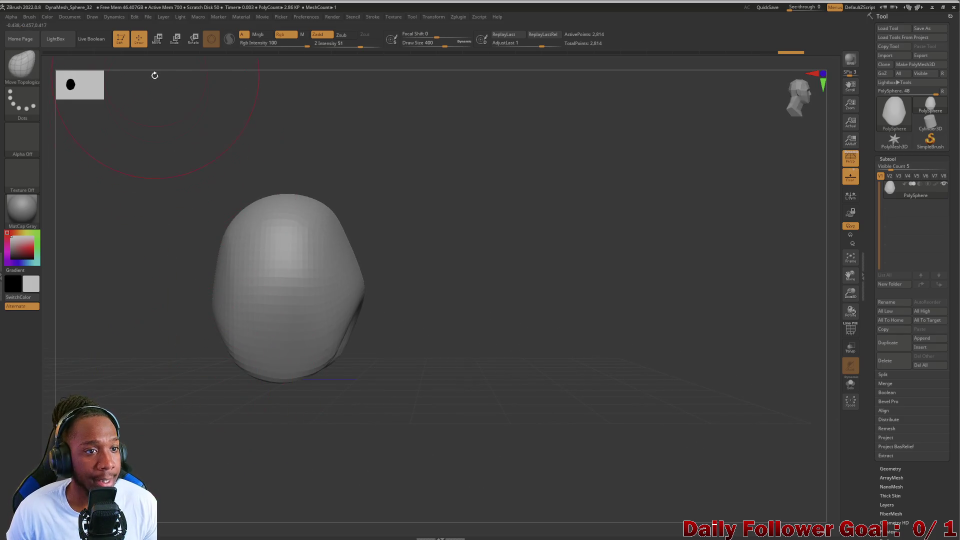
pyautogui.click(157, 40)
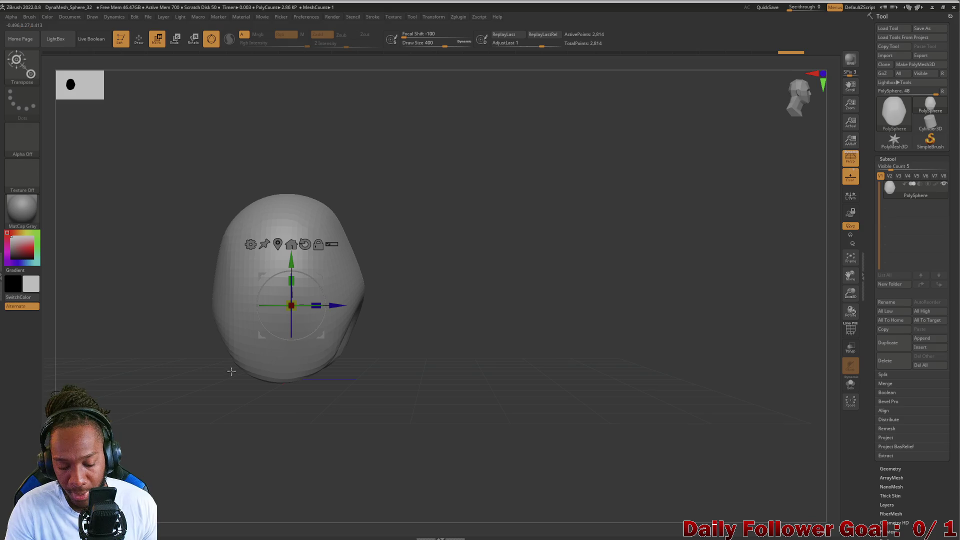
# Switch the transpose handle to line mode, centre the dome and turn off perspective.
pyautogui.press('y')
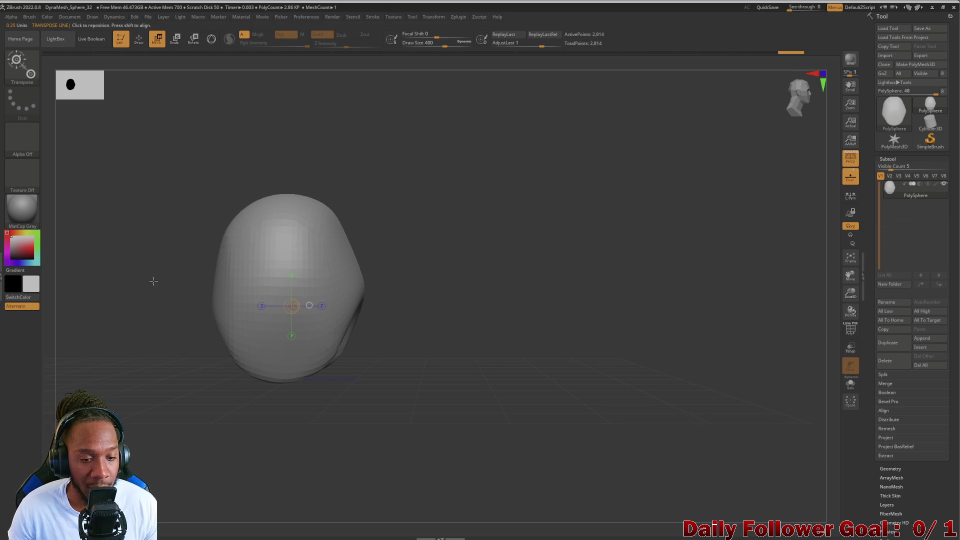
pyautogui.moveTo(151, 361)
pyautogui.keyDown('alt'); pyautogui.mouseDown()
pyautogui.moveTo(294, 347)
pyautogui.moveTo(278, 324)
pyautogui.moveTo(279, 345)
pyautogui.mouseUp(); pyautogui.keyUp('alt')
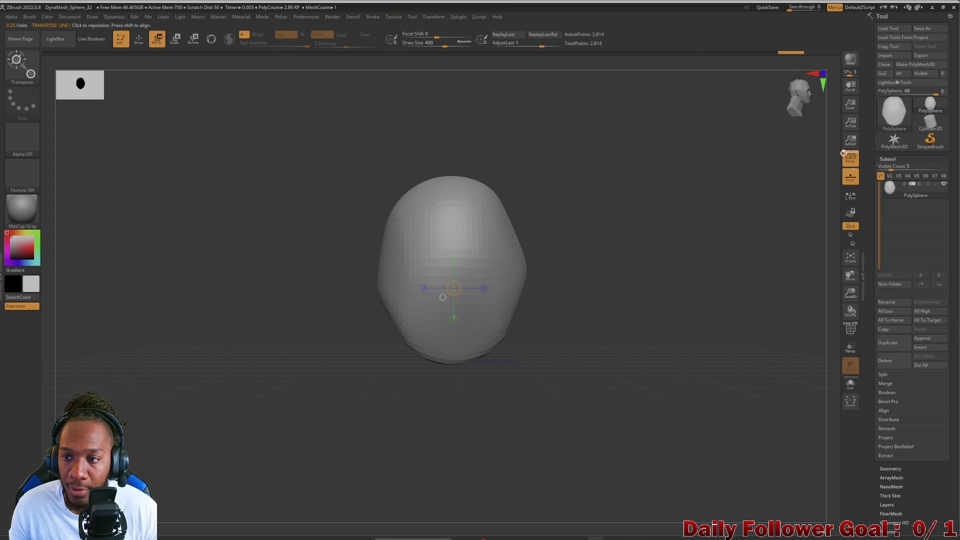
pyautogui.click(855, 160)
pyautogui.moveTo(326, 356)
pyautogui.mouseDown()
pyautogui.moveTo(275, 353)
pyautogui.moveTo(278, 368)
pyautogui.moveTo(304, 308)
pyautogui.moveTo(259, 336)
pyautogui.moveTo(392, 188)
pyautogui.mouseUp()
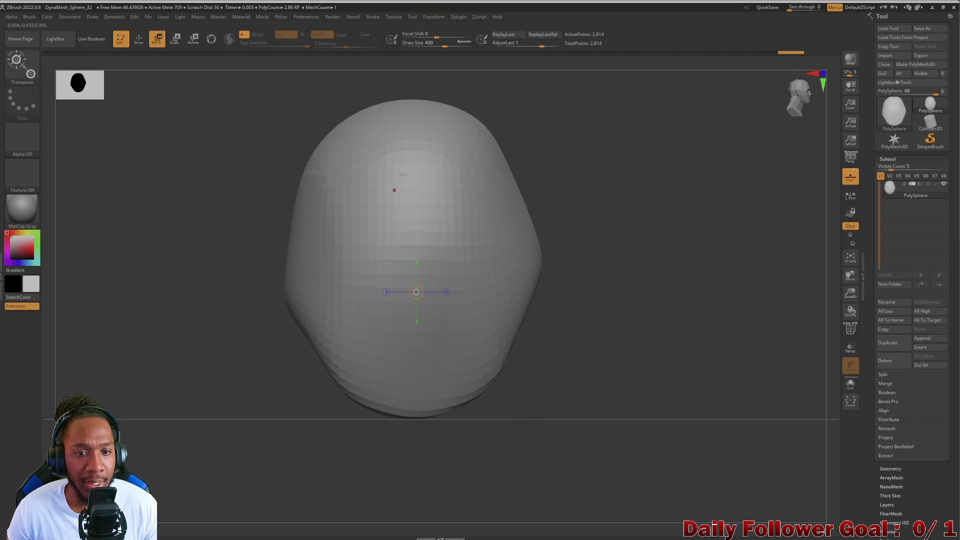
# Draw a vertical transpose line from the crown to below the base and rotate the dome slightly.
pyautogui.moveTo(412, 97); pyautogui.dragTo(421, 317)
pyautogui.moveTo(411, 401); pyautogui.dragTo(411, 428)
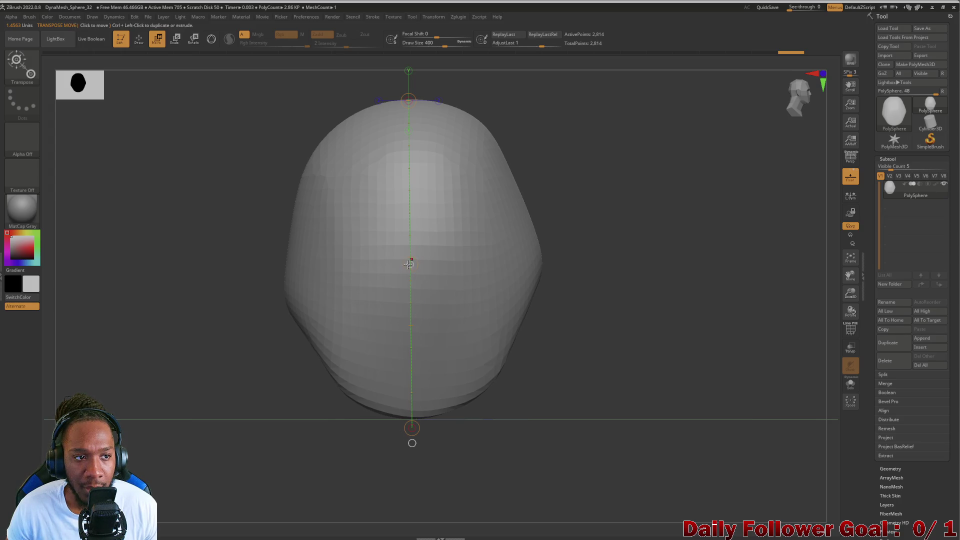
pyautogui.click(193, 40)
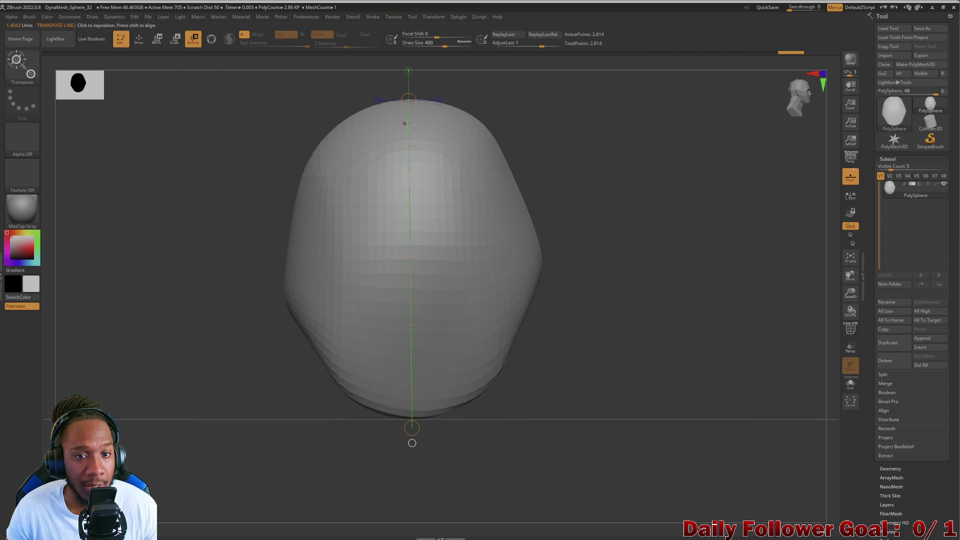
pyautogui.moveTo(409, 100)
pyautogui.mouseDown()
pyautogui.moveTo(418, 109)
pyautogui.moveTo(362, 109)
pyautogui.moveTo(386, 214)
pyautogui.mouseUp()
pyautogui.moveTo(235, 383)
pyautogui.mouseDown()
pyautogui.moveTo(198, 384)
pyautogui.moveTo(207, 401)
pyautogui.mouseUp()
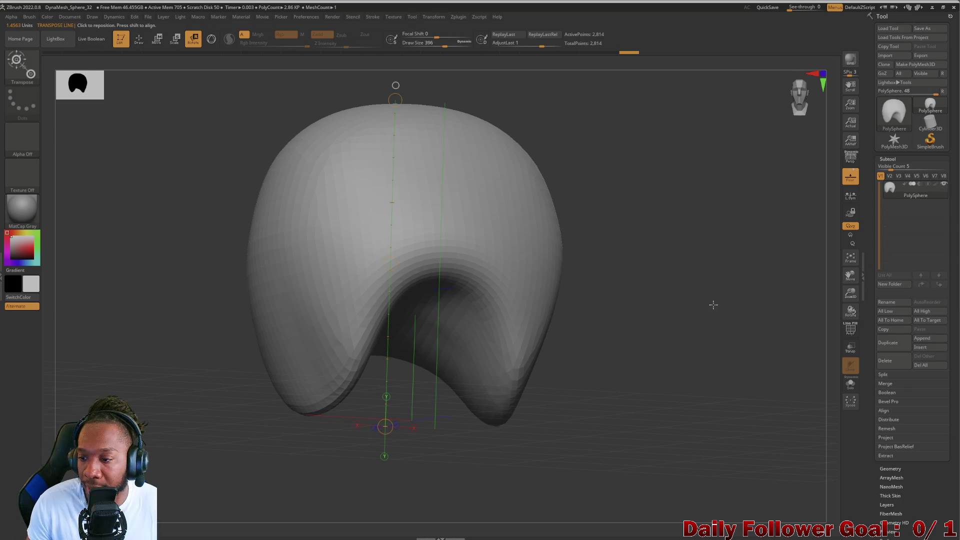
# Duplicate the dome as PolySphere1 and pull the copy away from the original.
pyautogui.click(895, 345)
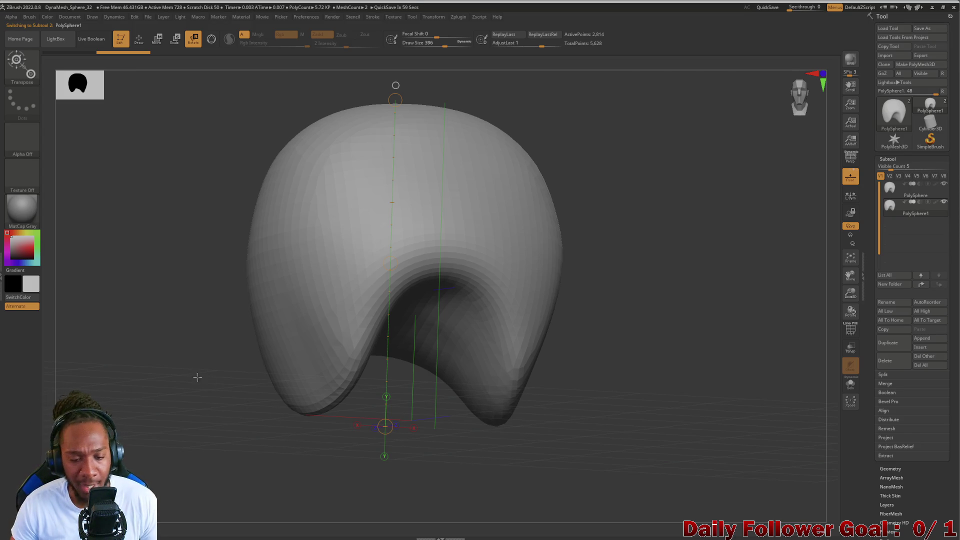
pyautogui.moveTo(198, 377)
pyautogui.mouseDown()
pyautogui.moveTo(175, 365)
pyautogui.moveTo(218, 391)
pyautogui.mouseUp()
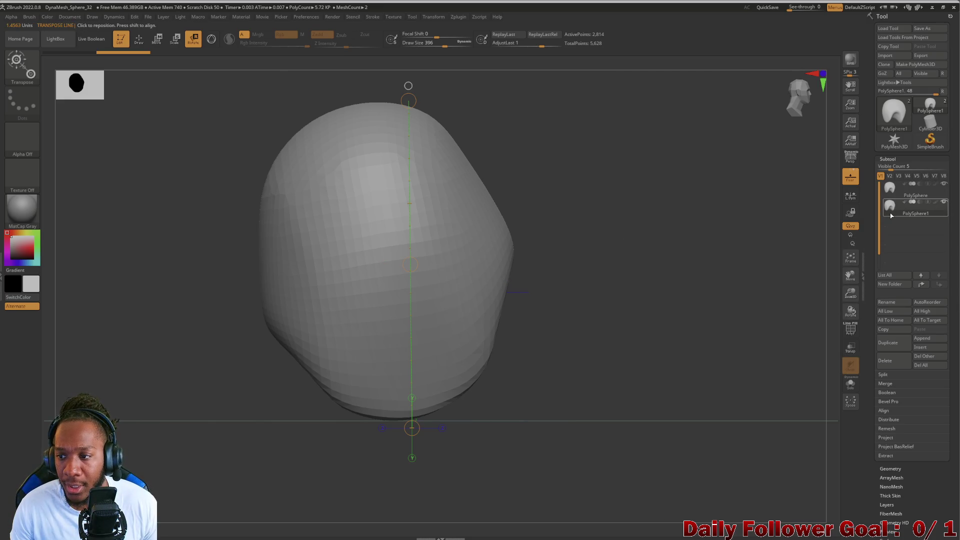
pyautogui.moveTo(474, 333)
pyautogui.mouseDown()
pyautogui.moveTo(650, 376)
pyautogui.moveTo(660, 505)
pyautogui.mouseUp()
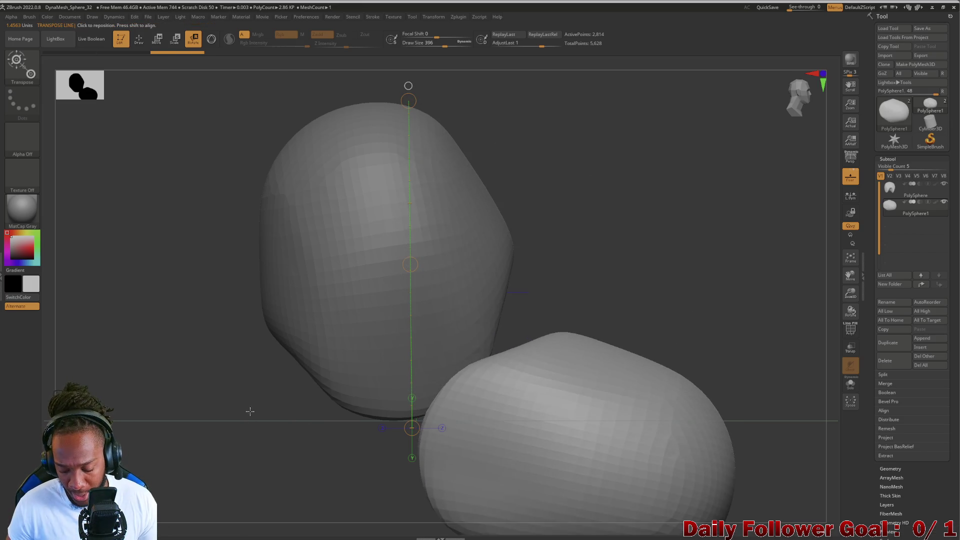
pyautogui.moveTo(263, 428)
pyautogui.keyDown('ctrl'); pyautogui.mouseDown(button='right')
pyautogui.moveTo(265, 315)
pyautogui.moveTo(416, 147)
pyautogui.mouseUp(button='right'); pyautogui.keyUp('ctrl')
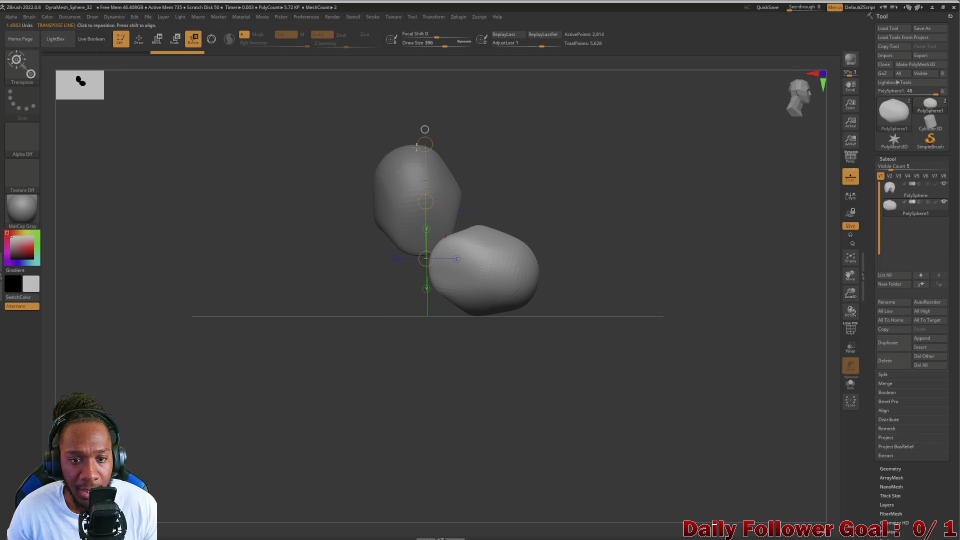
# Rotate the duplicate so it faces downward, its hollow facing the original's.
pyautogui.moveTo(416, 147); pyautogui.dragTo(458, 168)
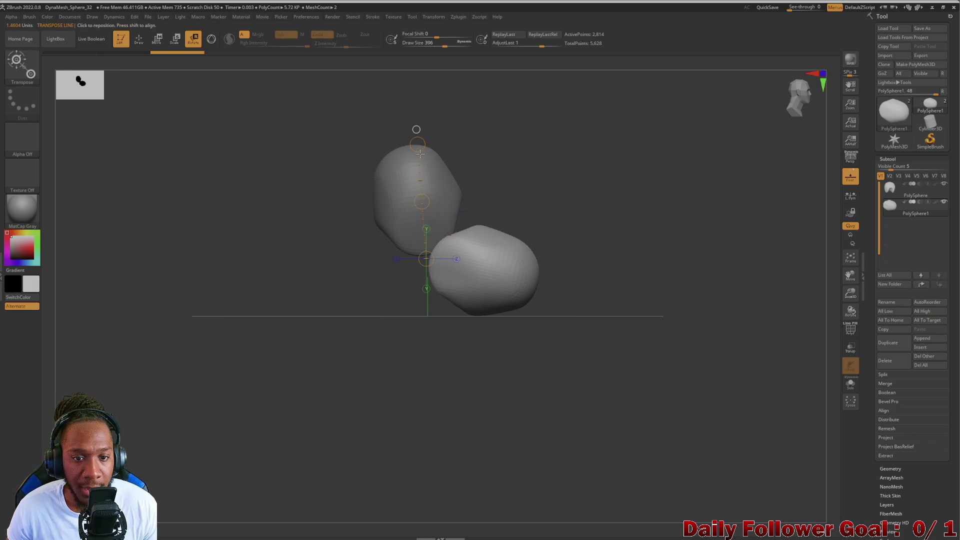
pyautogui.moveTo(419, 154)
pyautogui.mouseDown()
pyautogui.moveTo(507, 280)
pyautogui.moveTo(490, 266)
pyautogui.mouseUp()
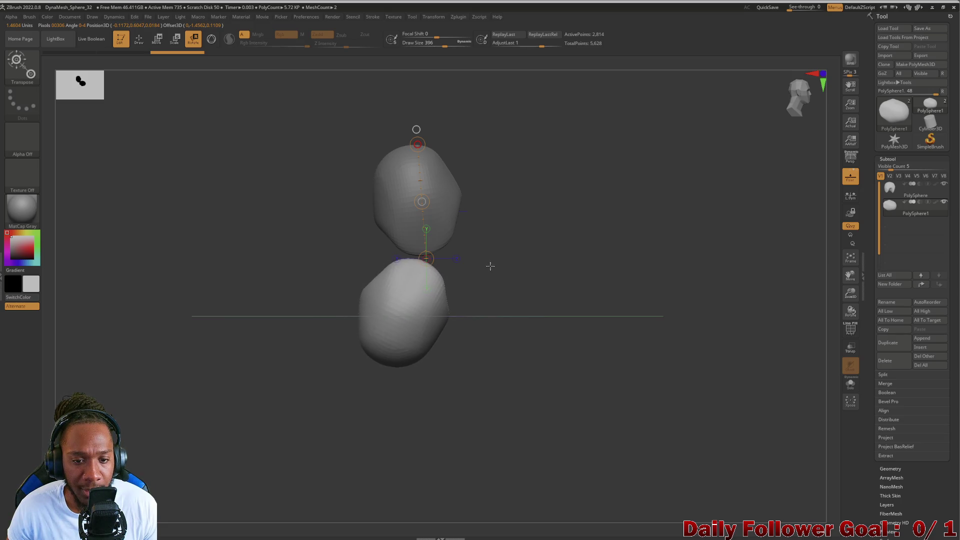
pyautogui.moveTo(298, 350)
pyautogui.mouseDown()
pyautogui.moveTo(259, 365)
pyautogui.moveTo(295, 342)
pyautogui.moveTo(279, 369)
pyautogui.mouseUp()
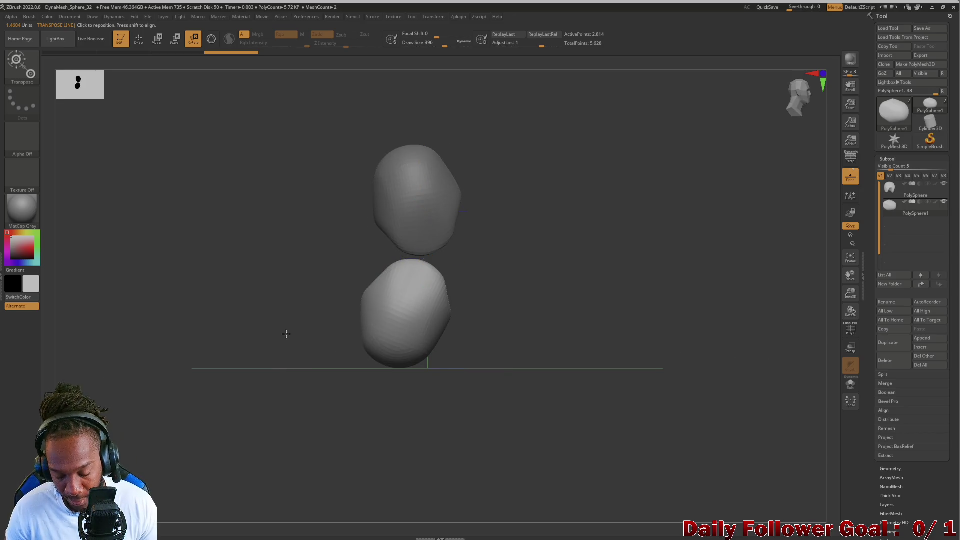
pyautogui.moveTo(286, 334)
pyautogui.keyDown('alt'); pyautogui.mouseDown()
pyautogui.moveTo(289, 382)
pyautogui.moveTo(384, 221)
pyautogui.mouseUp(); pyautogui.keyUp('alt')
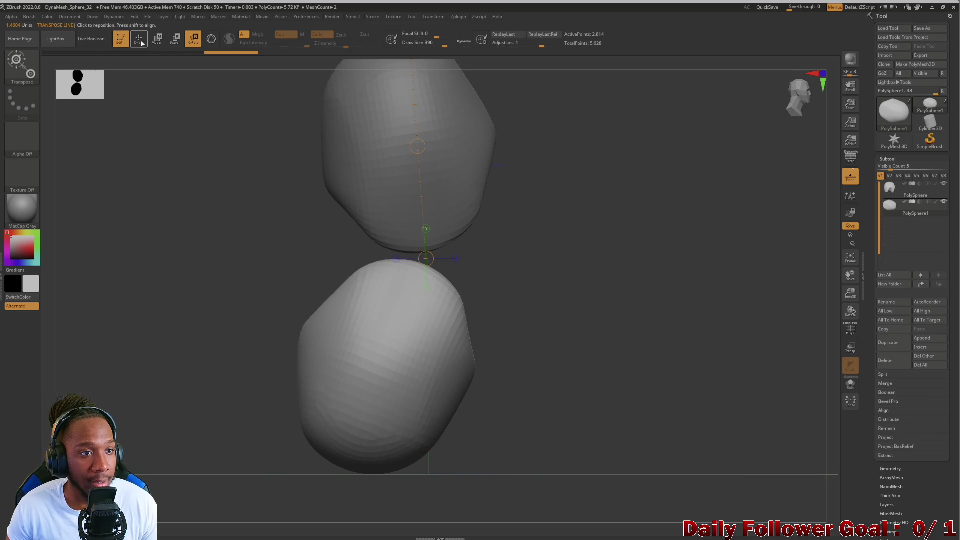
pyautogui.moveTo(197, 240)
pyautogui.mouseDown()
pyautogui.moveTo(193, 287)
pyautogui.moveTo(201, 315)
pyautogui.moveTo(219, 325)
pyautogui.moveTo(215, 300)
pyautogui.moveTo(204, 333)
pyautogui.moveTo(233, 392)
pyautogui.moveTo(227, 369)
pyautogui.moveTo(247, 364)
pyautogui.moveTo(229, 317)
pyautogui.moveTo(266, 358)
pyautogui.moveTo(267, 314)
pyautogui.mouseUp()
# Return to the Move brush and orbit around both halves to inspect the gap between them.
pyautogui.press('q')
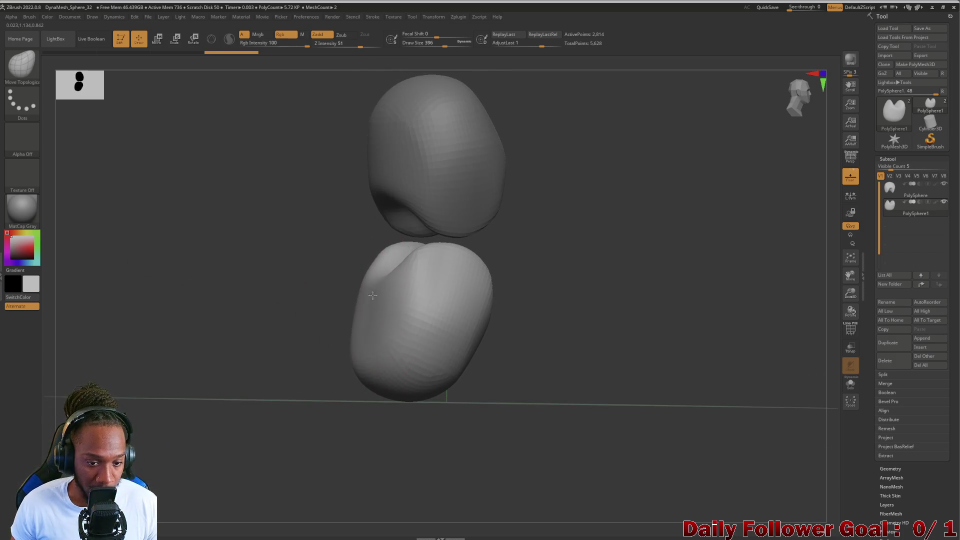
pyautogui.moveTo(342, 384)
pyautogui.mouseDown()
pyautogui.moveTo(313, 369)
pyautogui.moveTo(347, 328)
pyautogui.moveTo(298, 366)
pyautogui.moveTo(316, 355)
pyautogui.mouseUp()
pyautogui.moveTo(322, 320)
pyautogui.mouseDown()
pyautogui.moveTo(300, 343)
pyautogui.moveTo(214, 370)
pyautogui.moveTo(238, 371)
pyautogui.moveTo(302, 338)
pyautogui.moveTo(275, 360)
pyautogui.moveTo(345, 336)
pyautogui.mouseUp()
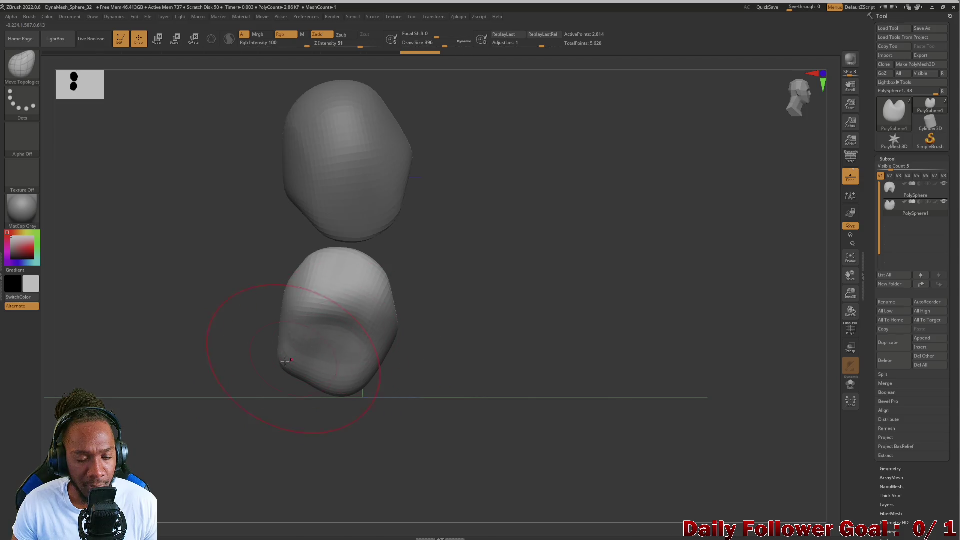
pyautogui.moveTo(227, 357); pyautogui.dragTo(225, 355)
pyautogui.moveTo(398, 362)
pyautogui.mouseDown()
pyautogui.moveTo(382, 344)
pyautogui.moveTo(263, 358)
pyautogui.moveTo(317, 312)
pyautogui.mouseUp()
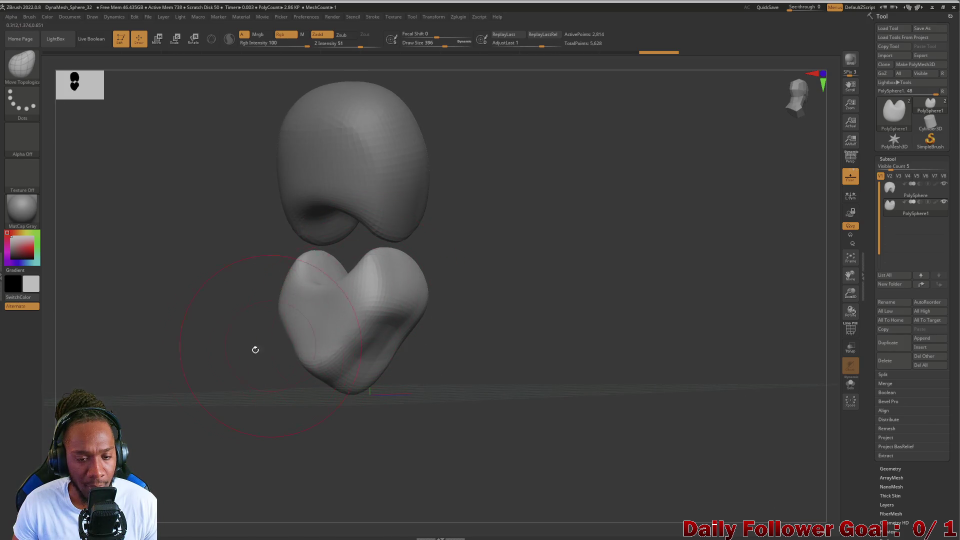
pyautogui.moveTo(255, 349); pyautogui.dragTo(186, 352)
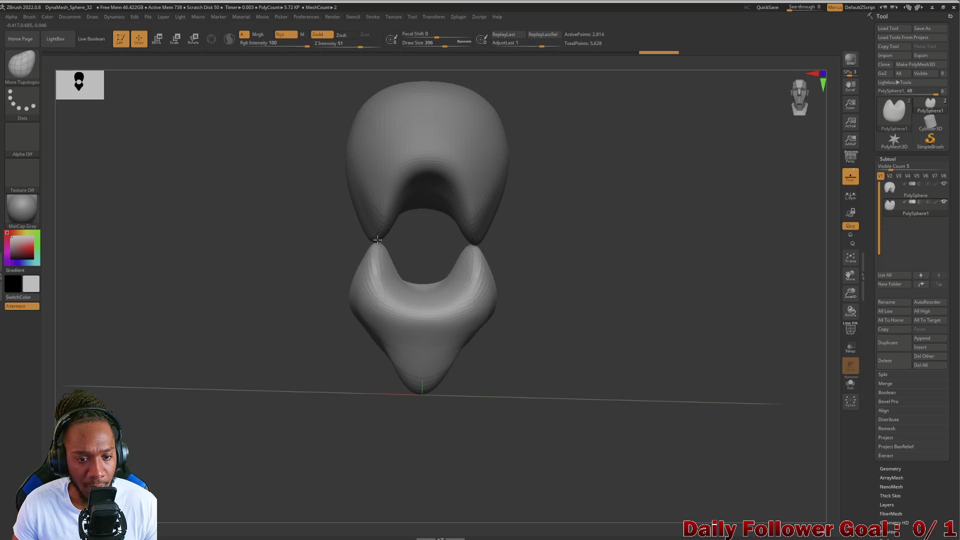
pyautogui.moveTo(270, 295)
pyautogui.mouseDown()
pyautogui.moveTo(238, 306)
pyautogui.moveTo(259, 287)
pyautogui.moveTo(235, 275)
pyautogui.moveTo(280, 308)
pyautogui.moveTo(375, 343)
pyautogui.mouseUp()
pyautogui.moveTo(290, 382)
pyautogui.mouseDown()
pyautogui.moveTo(317, 355)
pyautogui.moveTo(234, 399)
pyautogui.moveTo(253, 353)
pyautogui.moveTo(253, 381)
pyautogui.moveTo(293, 337)
pyautogui.moveTo(275, 302)
pyautogui.moveTo(298, 289)
pyautogui.mouseUp()
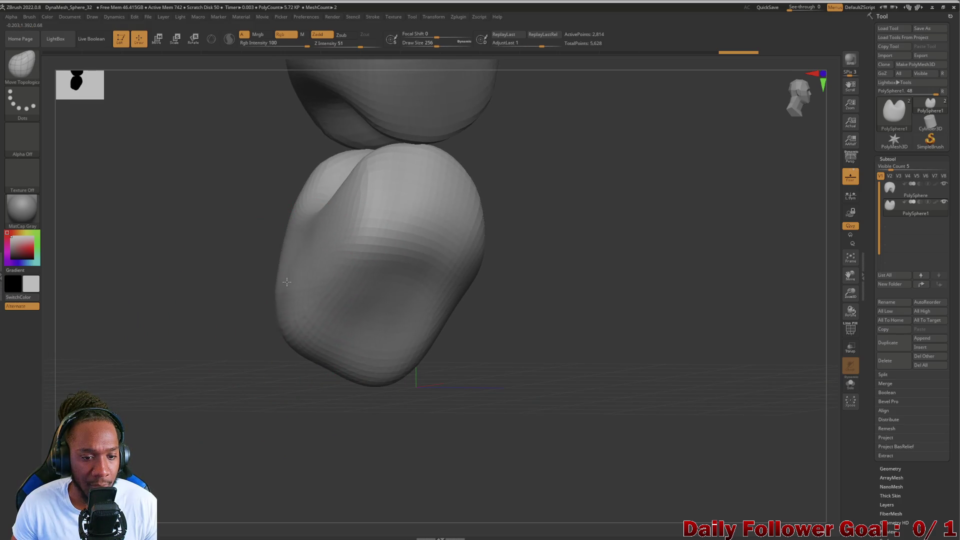
# Push the lower blob's outline inward and pull its bottom tip up into a pointed chin.
pyautogui.moveTo(289, 332); pyautogui.dragTo(318, 347)
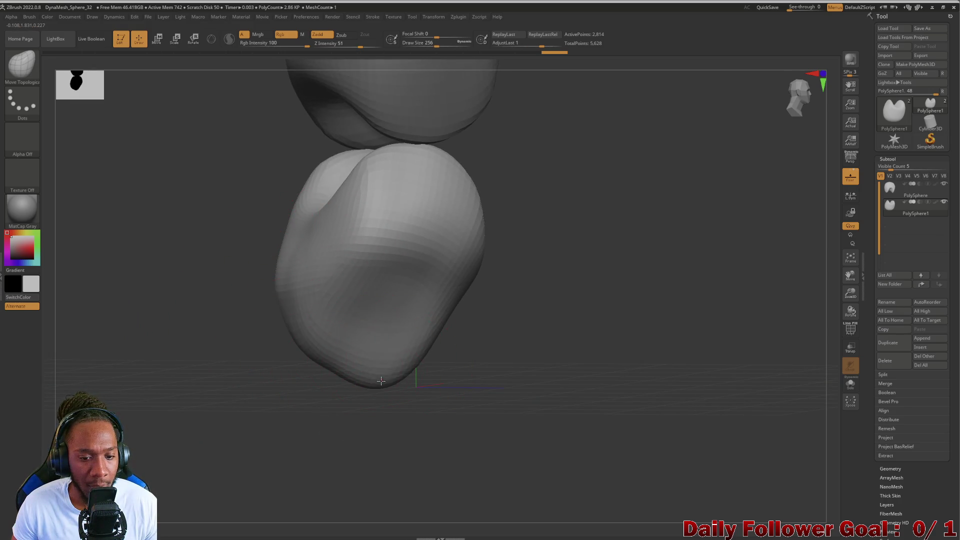
pyautogui.moveTo(381, 381); pyautogui.dragTo(368, 365)
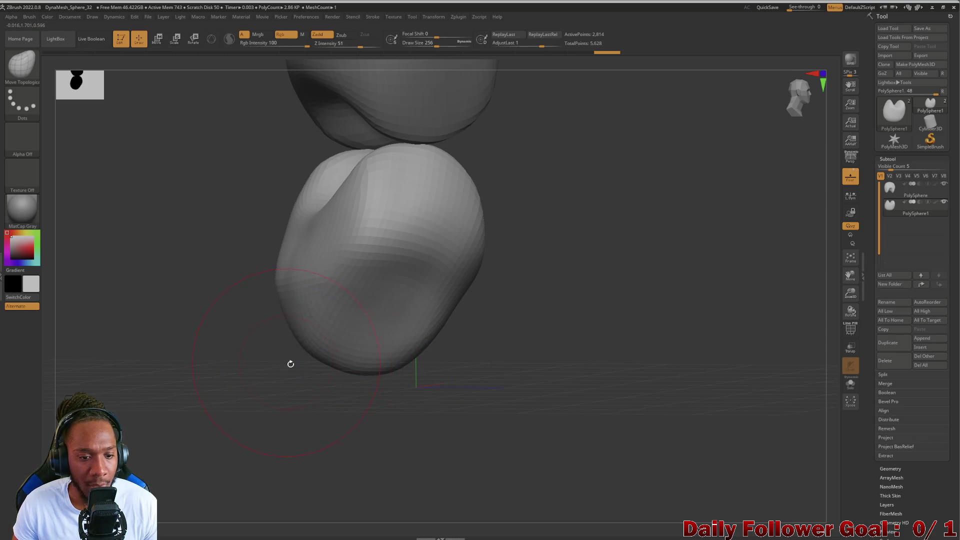
pyautogui.moveTo(290, 364)
pyautogui.keyDown('shift'); pyautogui.mouseDown()
pyautogui.moveTo(254, 366)
pyautogui.moveTo(261, 304)
pyautogui.moveTo(339, 282)
pyautogui.moveTo(230, 336)
pyautogui.moveTo(238, 349)
pyautogui.moveTo(255, 300)
pyautogui.moveTo(216, 326)
pyautogui.moveTo(214, 302)
pyautogui.moveTo(220, 338)
pyautogui.moveTo(223, 325)
pyautogui.moveTo(242, 339)
pyautogui.moveTo(245, 209)
pyautogui.moveTo(251, 319)
pyautogui.moveTo(281, 317)
pyautogui.moveTo(195, 328)
pyautogui.moveTo(180, 343)
pyautogui.moveTo(118, 338)
pyautogui.moveTo(197, 306)
pyautogui.moveTo(182, 320)
pyautogui.moveTo(200, 220)
pyautogui.moveTo(200, 264)
pyautogui.moveTo(150, 311)
pyautogui.mouseUp(); pyautogui.keyUp('shift')
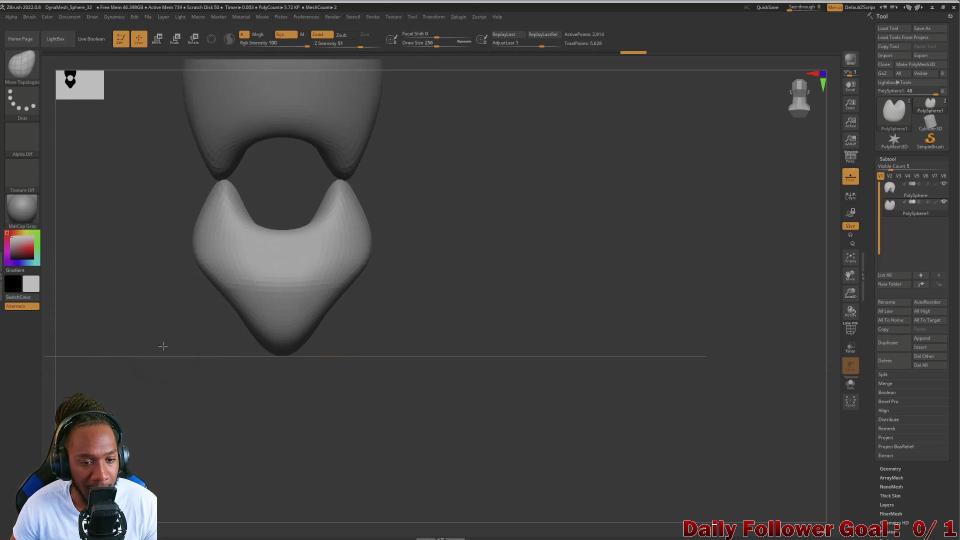
pyautogui.keyDown('alt'); pyautogui.moveTo(163, 343); pyautogui.dragTo(252, 228); pyautogui.keyUp('alt')
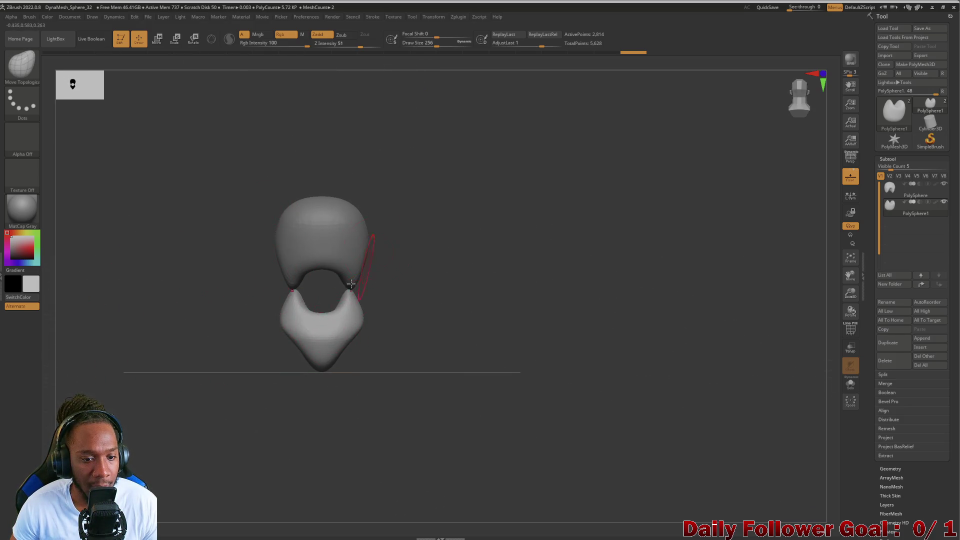
pyautogui.moveTo(265, 347)
pyautogui.mouseDown()
pyautogui.moveTo(178, 349)
pyautogui.moveTo(246, 334)
pyautogui.moveTo(288, 219)
pyautogui.mouseUp()
pyautogui.moveTo(197, 289)
pyautogui.mouseDown()
pyautogui.moveTo(201, 403)
pyautogui.moveTo(175, 350)
pyautogui.moveTo(151, 369)
pyautogui.mouseUp()
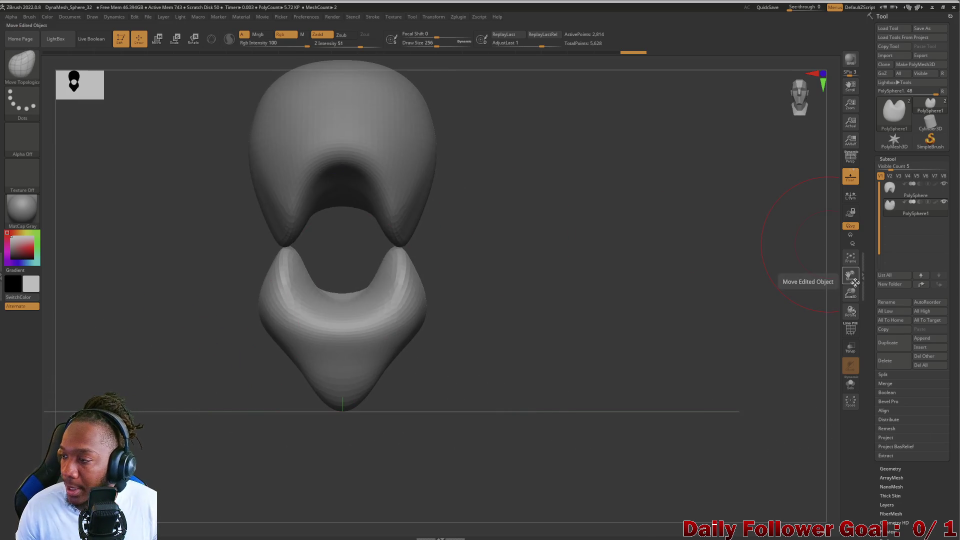
pyautogui.click(920, 340)
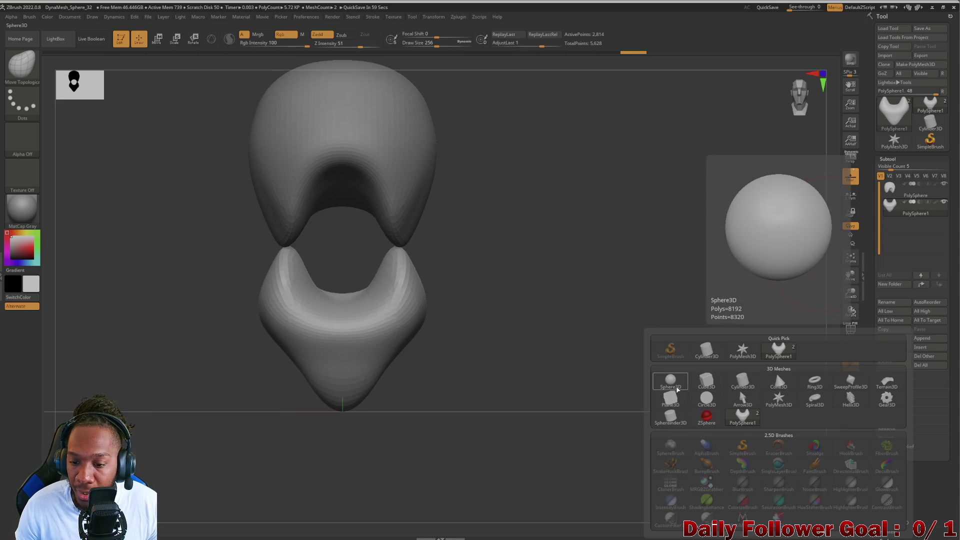
# Append a Sphere3D subtool and make PM3D_Sphere3D1 active.
pyautogui.click(674, 383)
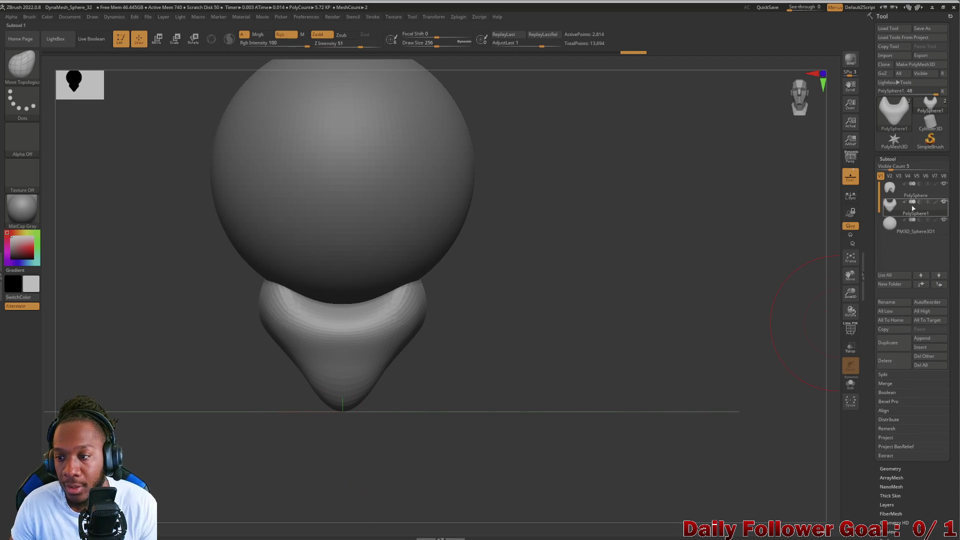
pyautogui.click(899, 224)
pyautogui.moveTo(220, 353)
pyautogui.mouseDown()
pyautogui.moveTo(233, 345)
pyautogui.moveTo(191, 362)
pyautogui.moveTo(238, 276)
pyautogui.moveTo(229, 312)
pyautogui.mouseUp()
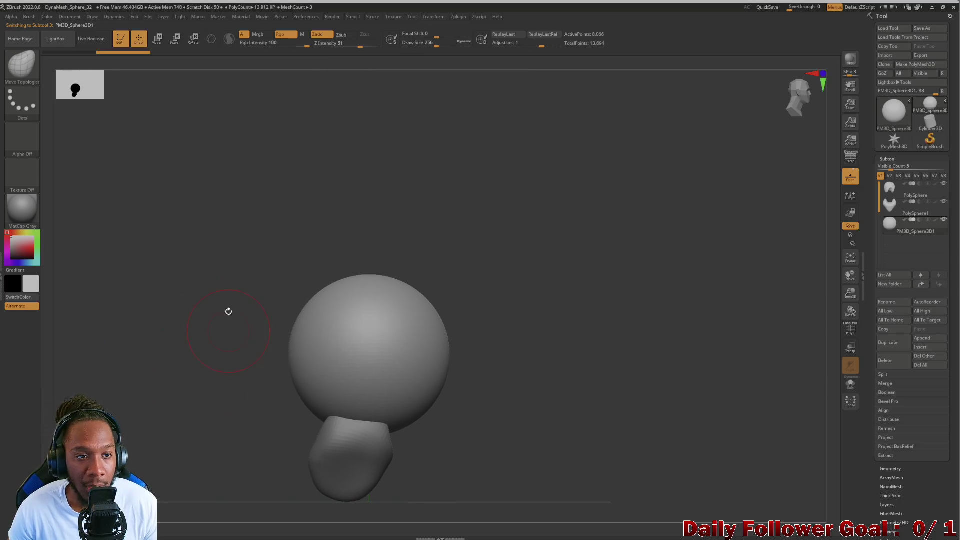
# Shrink the new sphere with a Transpose Scale line drawn down it.
pyautogui.click(176, 41)
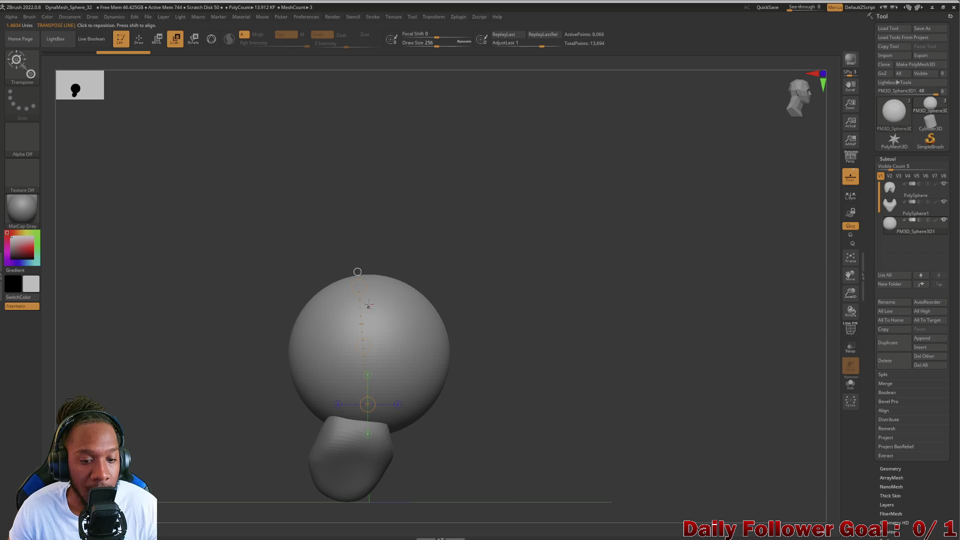
pyautogui.moveTo(370, 275); pyautogui.dragTo(368, 433)
pyautogui.moveTo(366, 356)
pyautogui.mouseDown()
pyautogui.moveTo(364, 370)
pyautogui.moveTo(373, 352)
pyautogui.mouseUp()
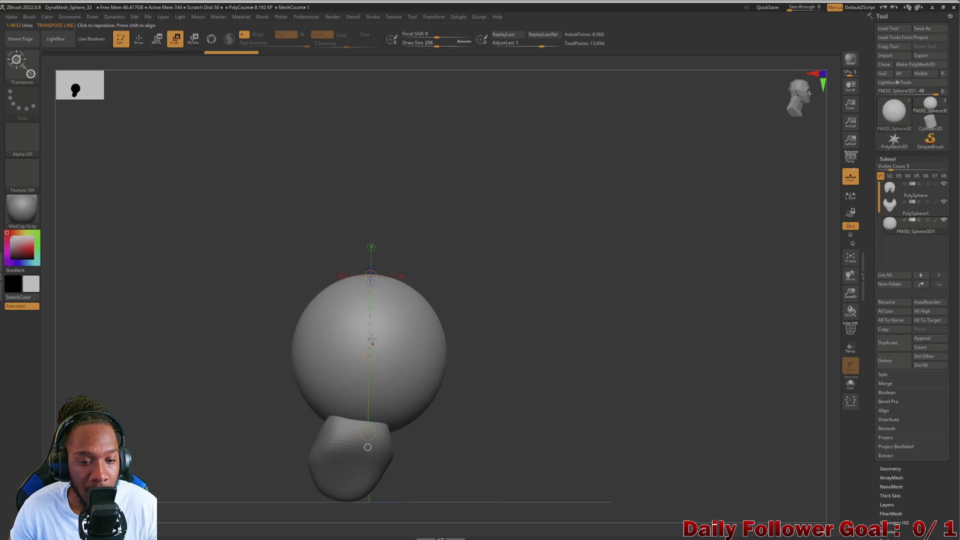
pyautogui.moveTo(370, 275)
pyautogui.mouseDown()
pyautogui.moveTo(370, 262)
pyautogui.moveTo(364, 315)
pyautogui.mouseUp()
pyautogui.moveTo(370, 279); pyautogui.dragTo(370, 292)
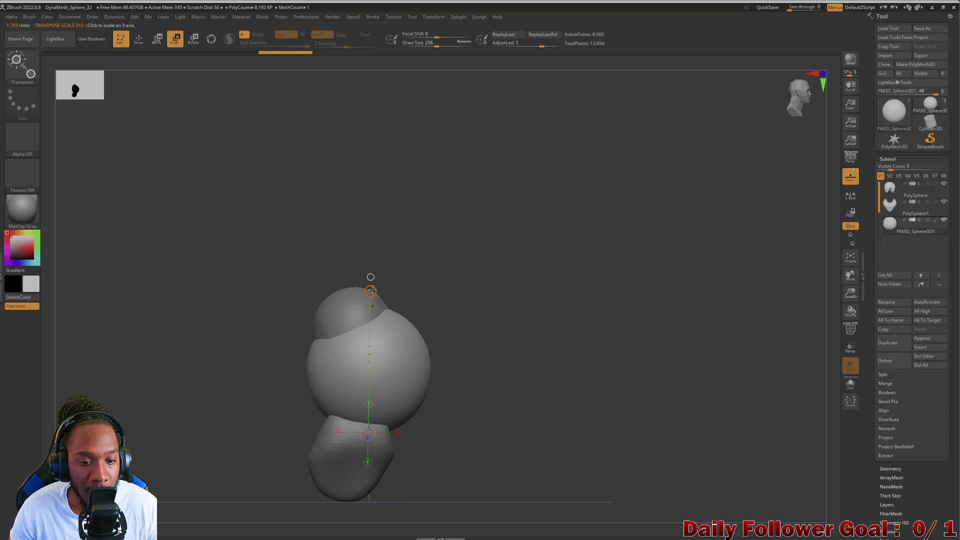
pyautogui.moveTo(311, 370)
pyautogui.mouseDown()
pyautogui.moveTo(423, 361)
pyautogui.moveTo(420, 375)
pyautogui.moveTo(372, 372)
pyautogui.moveTo(473, 359)
pyautogui.moveTo(519, 318)
pyautogui.mouseUp()
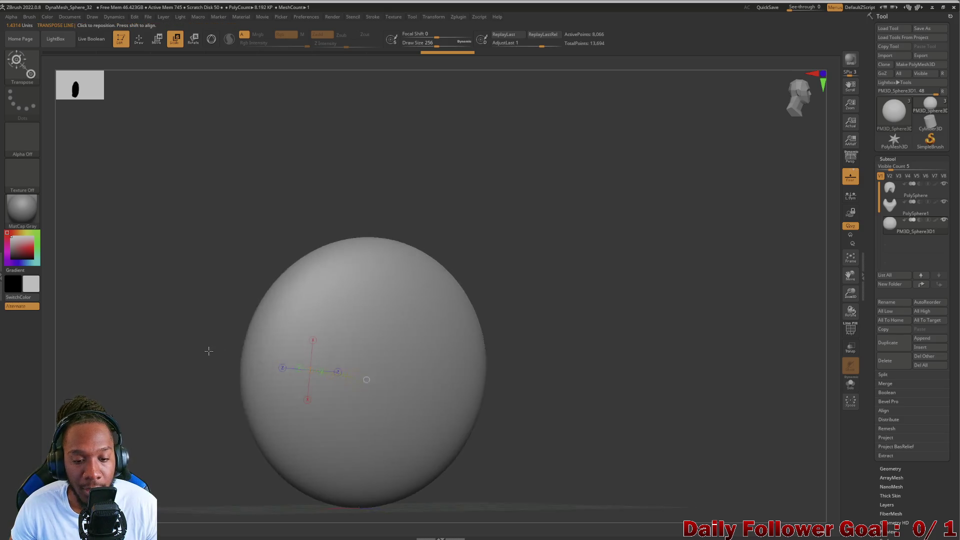
# Undo the last scale and stretch the sphere into a tall egg, framing it upright.
pyautogui.hotkey('ctrl', 'z')
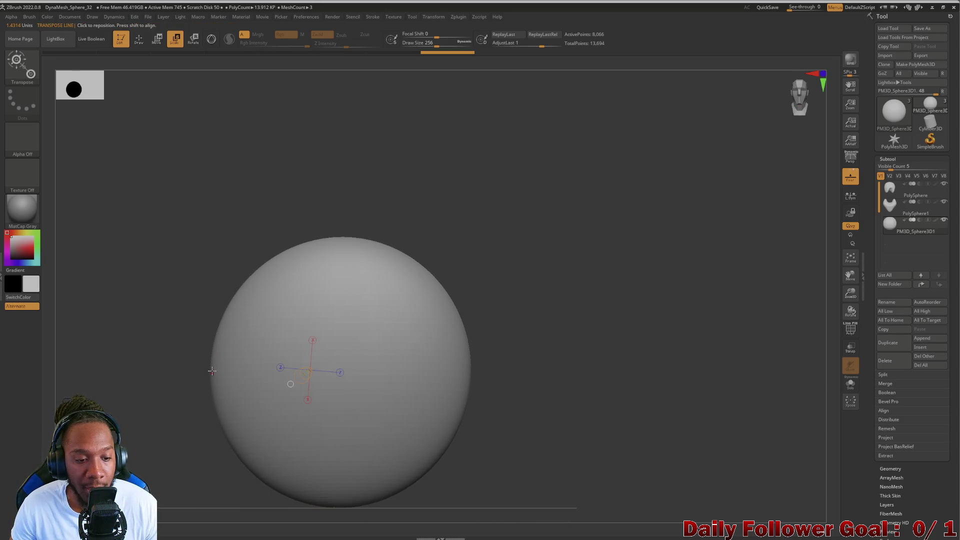
pyautogui.moveTo(214, 365)
pyautogui.mouseDown()
pyautogui.moveTo(434, 361)
pyautogui.moveTo(469, 385)
pyautogui.mouseUp()
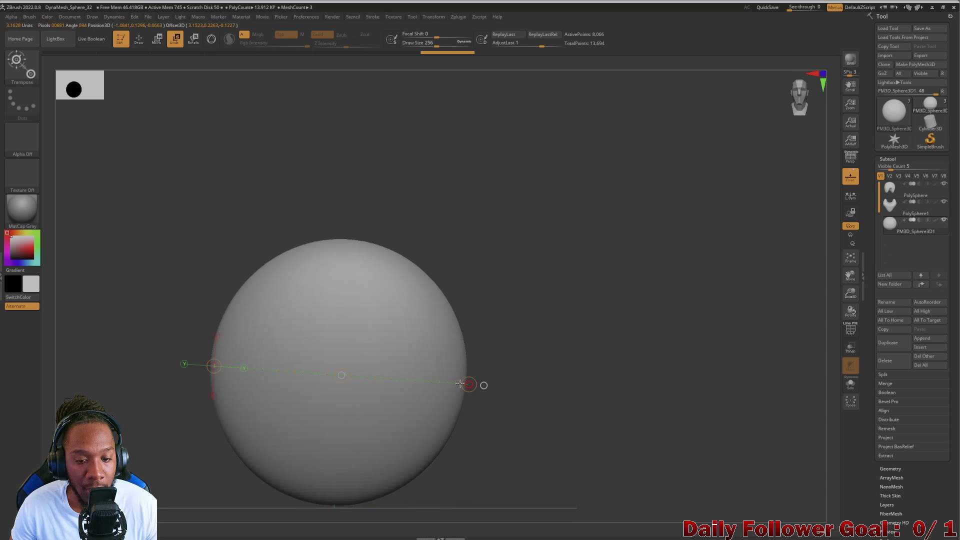
pyautogui.moveTo(334, 376); pyautogui.dragTo(589, 358)
pyautogui.moveTo(175, 355)
pyautogui.mouseDown()
pyautogui.moveTo(215, 364)
pyautogui.moveTo(328, 338)
pyautogui.mouseUp()
pyautogui.moveTo(309, 378); pyautogui.dragTo(497, 275)
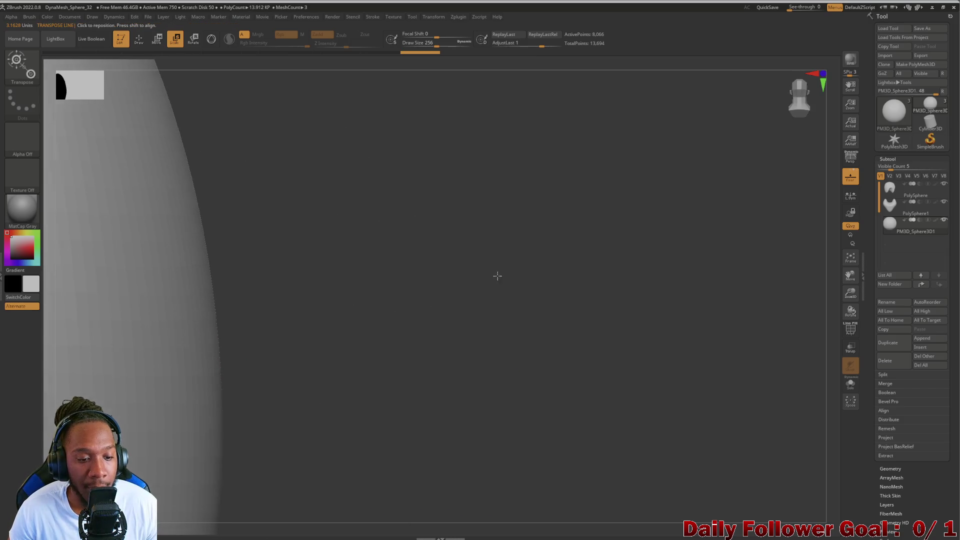
pyautogui.moveTo(385, 392); pyautogui.dragTo(368, 210)
pyautogui.press('f')
# Shrink the egg uniformly and narrow it with a vertical transpose line.
pyautogui.moveTo(227, 328); pyautogui.dragTo(345, 320)
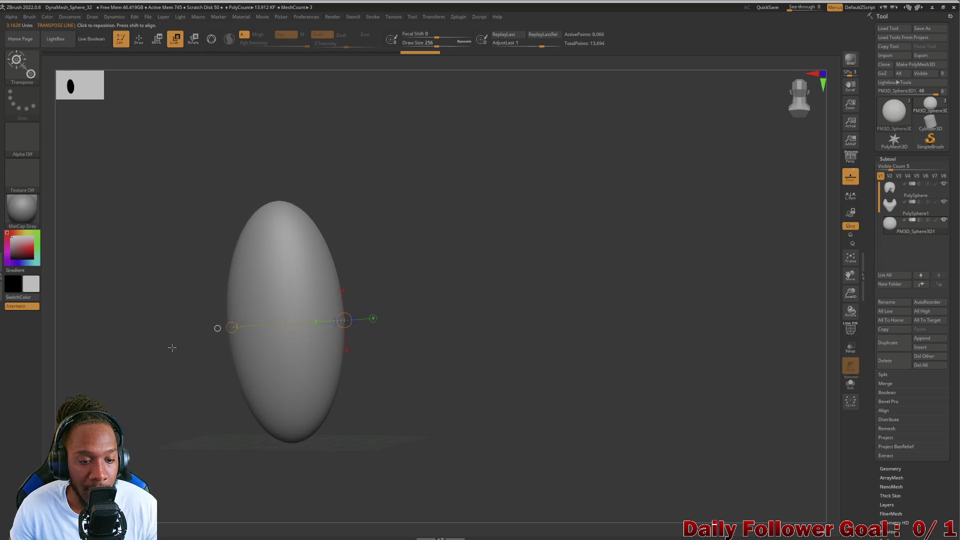
pyautogui.moveTo(269, 202); pyautogui.dragTo(281, 318)
pyautogui.moveTo(295, 415); pyautogui.dragTo(295, 424)
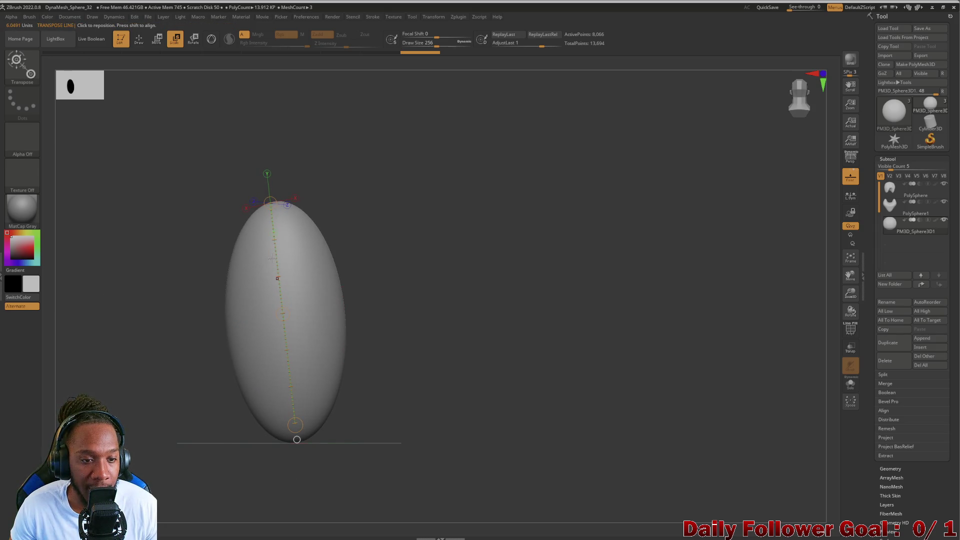
pyautogui.moveTo(269, 203); pyautogui.dragTo(287, 329)
pyautogui.moveTo(273, 235); pyautogui.dragTo(273, 250)
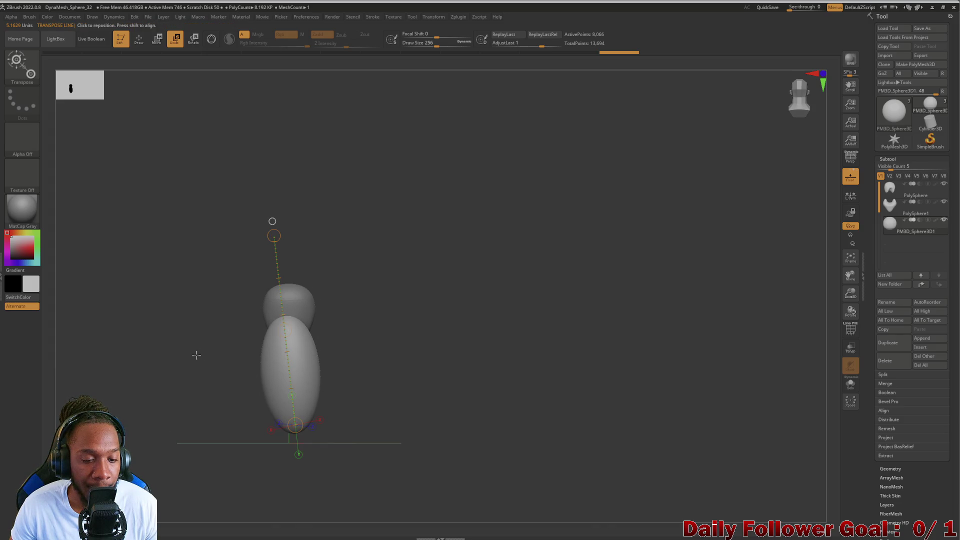
# Draw a vertical transpose line through the figure and round out the jaw piece.
pyautogui.moveTo(197, 353)
pyautogui.mouseDown()
pyautogui.moveTo(169, 369)
pyautogui.moveTo(138, 367)
pyautogui.moveTo(186, 381)
pyautogui.moveTo(170, 388)
pyautogui.moveTo(188, 391)
pyautogui.mouseUp()
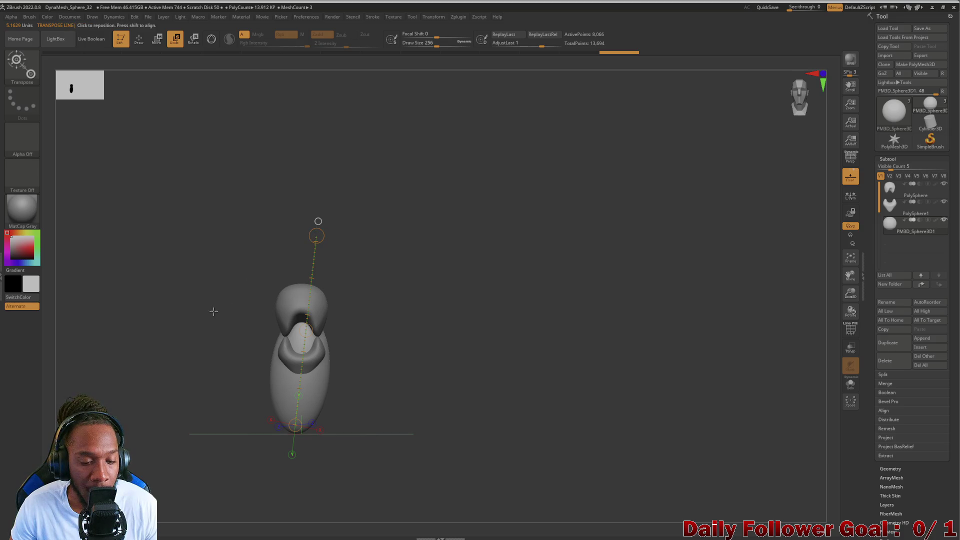
pyautogui.moveTo(211, 335); pyautogui.dragTo(206, 402)
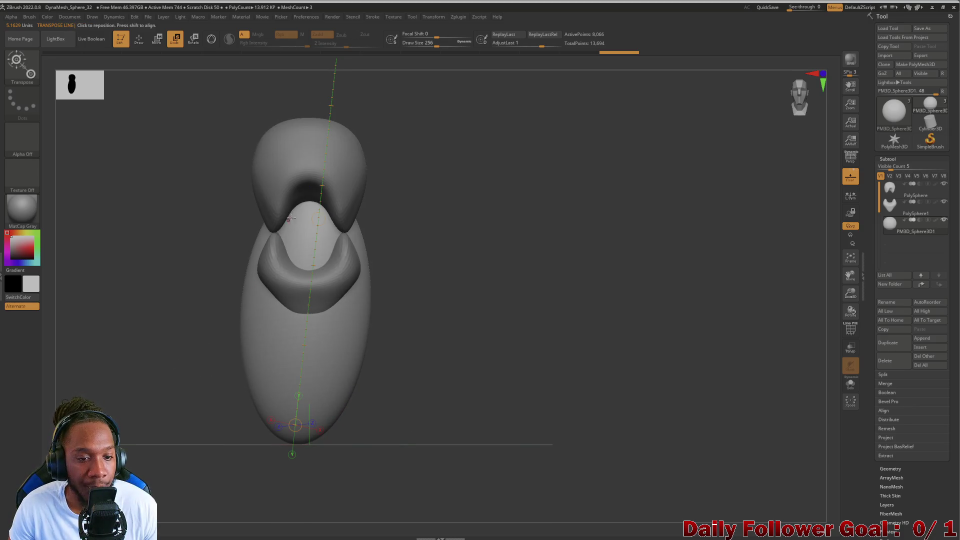
pyautogui.moveTo(305, 179)
pyautogui.keyDown('shift'); pyautogui.mouseDown()
pyautogui.moveTo(317, 381)
pyautogui.moveTo(302, 445)
pyautogui.mouseUp(); pyautogui.keyUp('shift')
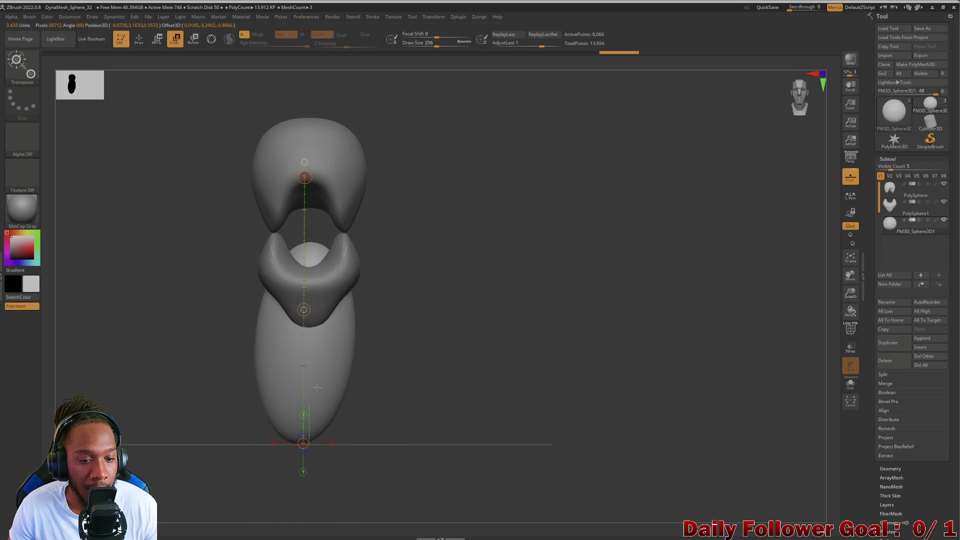
pyautogui.moveTo(230, 339)
pyautogui.mouseDown()
pyautogui.moveTo(143, 332)
pyautogui.moveTo(200, 336)
pyautogui.moveTo(188, 349)
pyautogui.mouseUp()
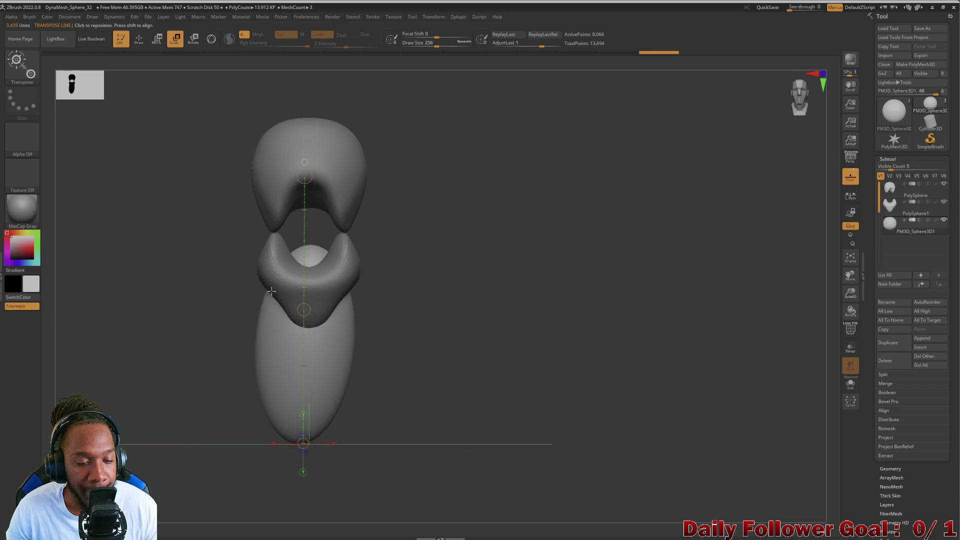
pyautogui.moveTo(200, 322)
pyautogui.mouseDown()
pyautogui.moveTo(225, 322)
pyautogui.moveTo(225, 293)
pyautogui.mouseUp()
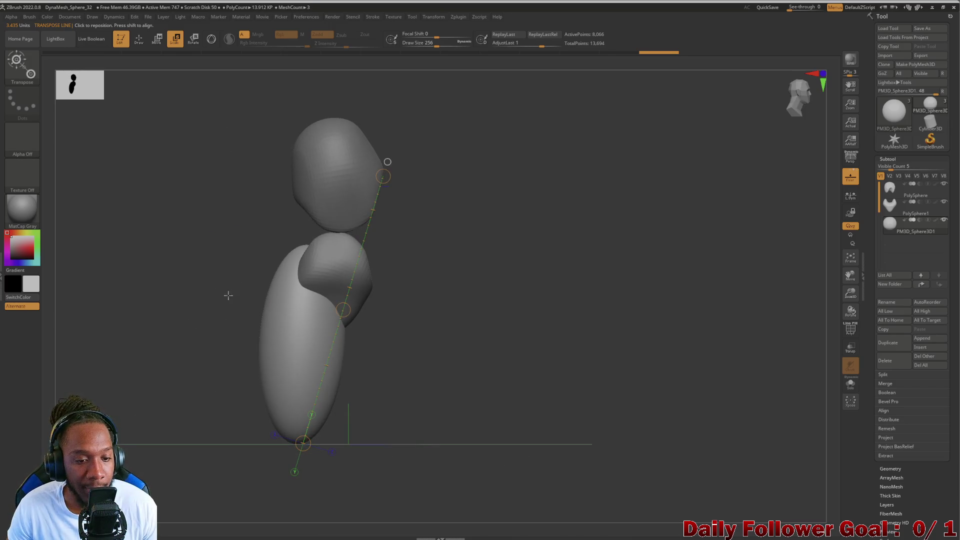
pyautogui.click(163, 36)
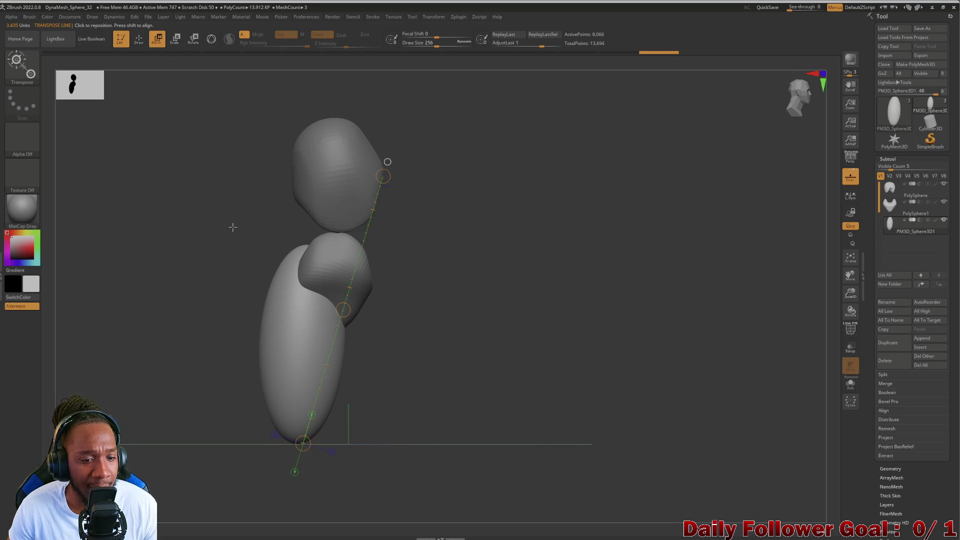
# Squash the lower egg front-to-back into a thin sliver from a side orthographic view.
pyautogui.click(260, 338)
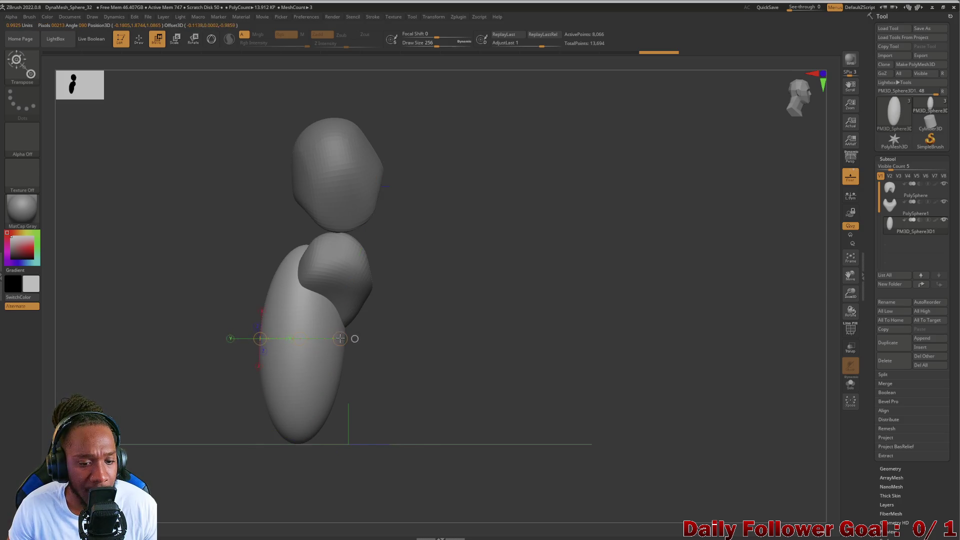
pyautogui.moveTo(344, 345)
pyautogui.mouseDown()
pyautogui.moveTo(279, 343)
pyautogui.moveTo(302, 343)
pyautogui.mouseUp()
pyautogui.hotkey('ctrl', 'z')
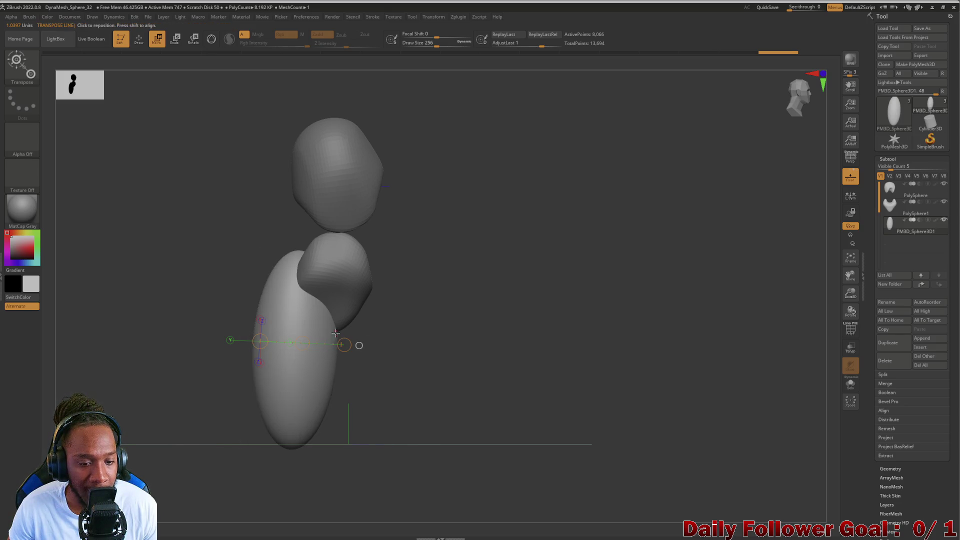
pyautogui.moveTo(247, 336); pyautogui.dragTo(251, 331)
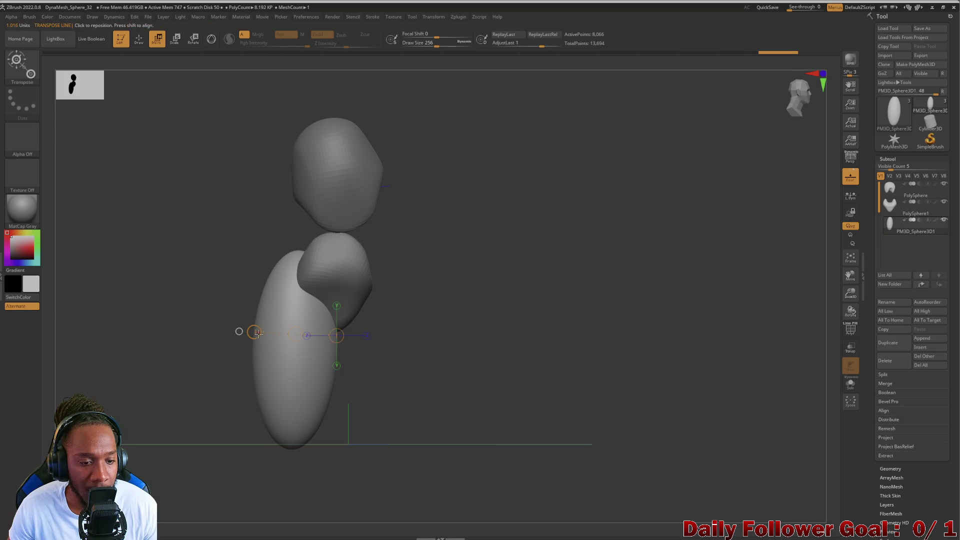
pyautogui.moveTo(325, 332)
pyautogui.mouseDown()
pyautogui.moveTo(220, 379)
pyautogui.moveTo(250, 385)
pyautogui.mouseUp()
pyautogui.hotkey('ctrl', 'z')
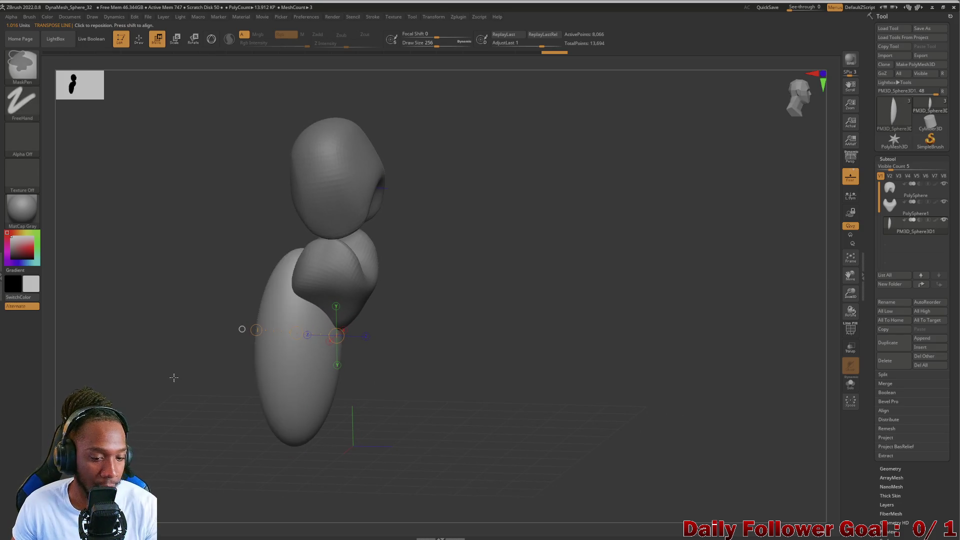
pyautogui.keyDown('shift'); pyautogui.moveTo(211, 403); pyautogui.dragTo(237, 385); pyautogui.keyUp('shift')
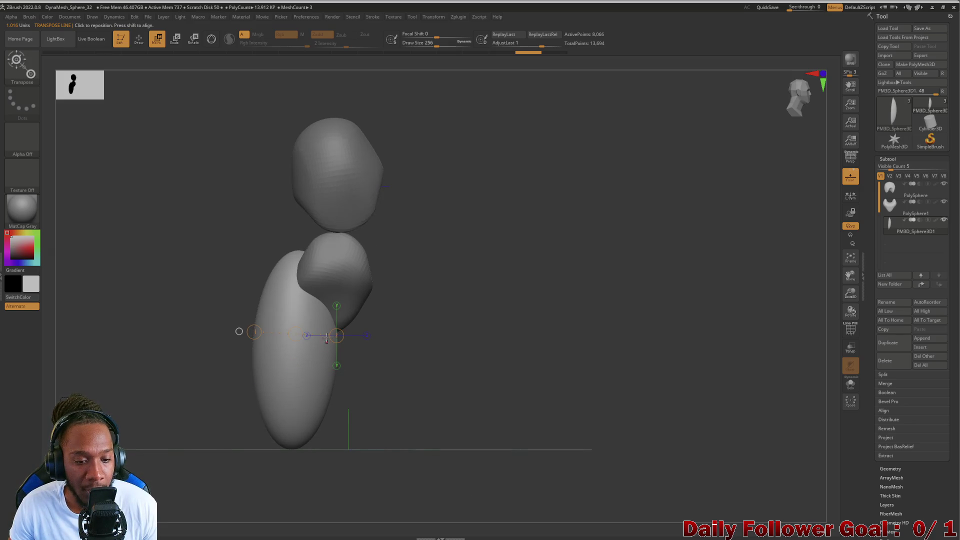
pyautogui.moveTo(335, 336); pyautogui.dragTo(306, 339)
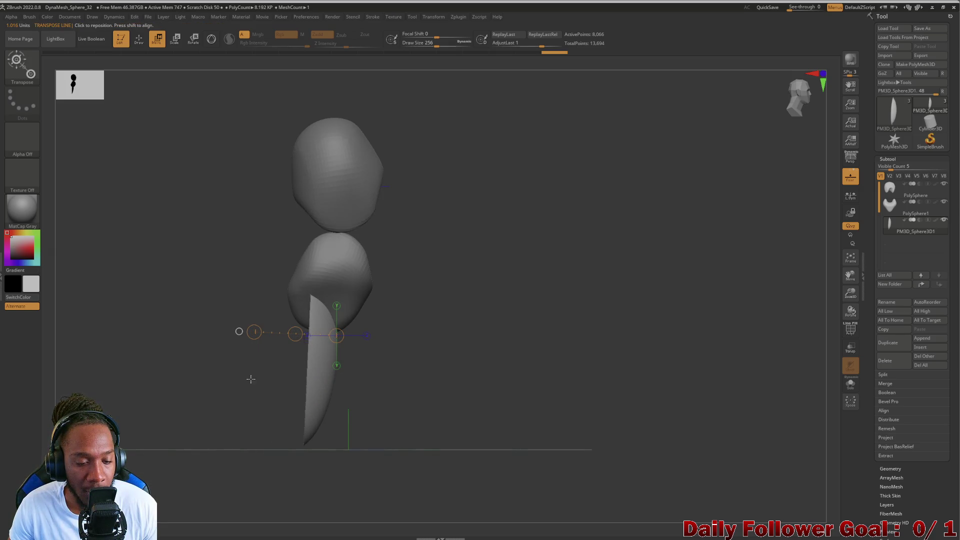
pyautogui.moveTo(251, 379)
pyautogui.mouseDown()
pyautogui.moveTo(204, 392)
pyautogui.moveTo(216, 381)
pyautogui.moveTo(156, 385)
pyautogui.moveTo(208, 369)
pyautogui.moveTo(193, 365)
pyautogui.moveTo(203, 134)
pyautogui.mouseUp()
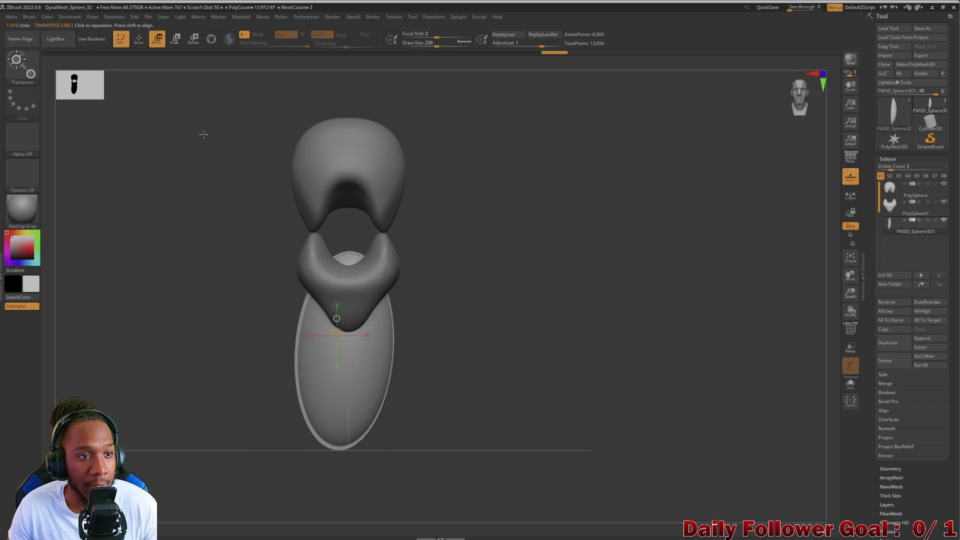
# Move the flattened oval piece up behind the head with a neck-level action line.
pyautogui.moveTo(352, 242); pyautogui.dragTo(350, 289)
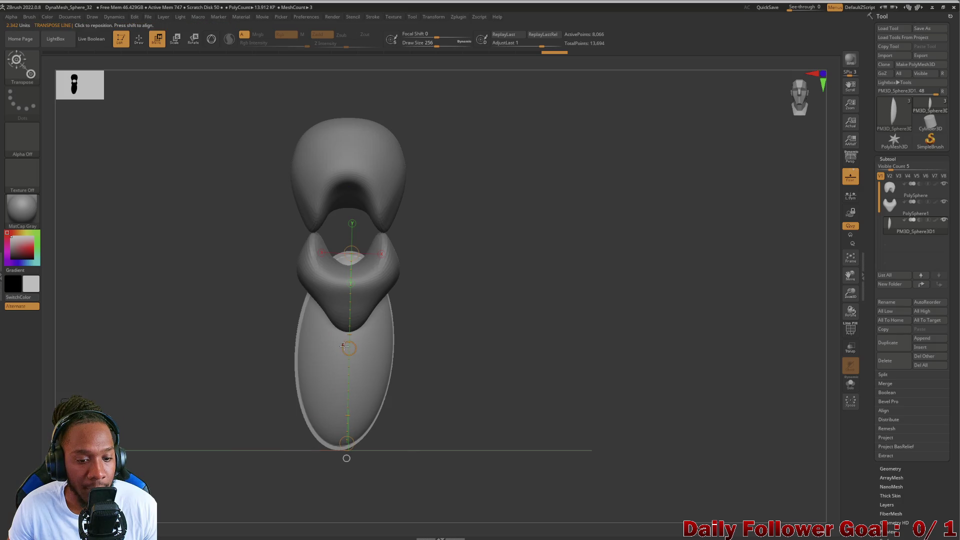
pyautogui.moveTo(346, 444); pyautogui.dragTo(224, 112)
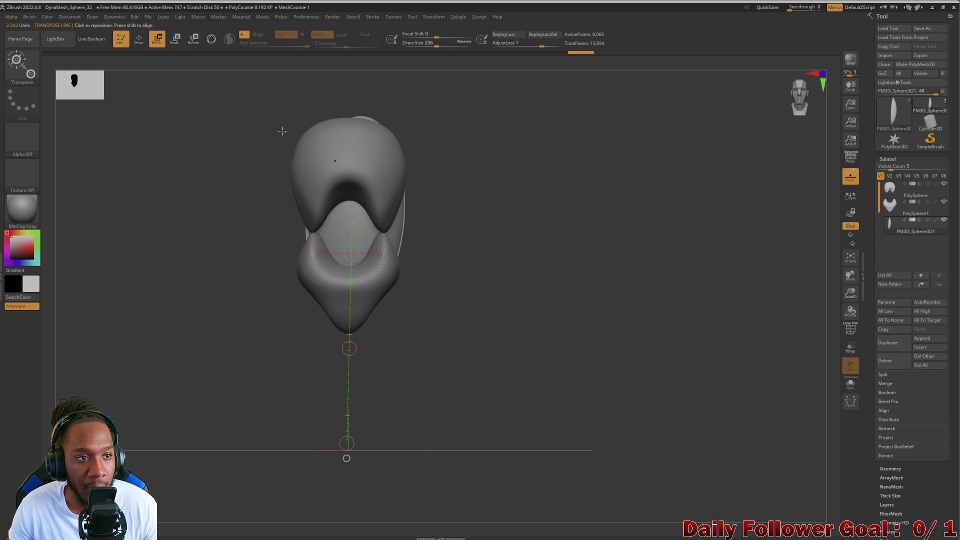
pyautogui.click(174, 39)
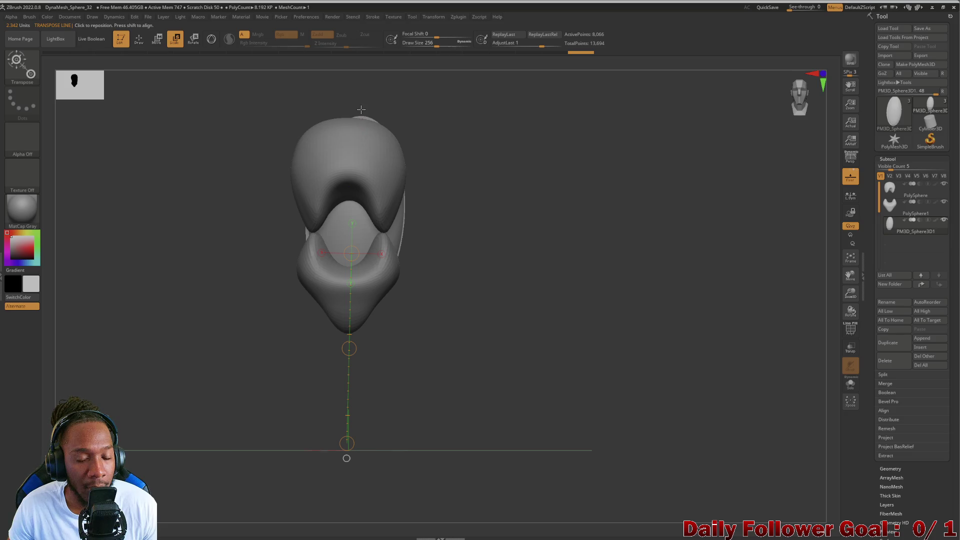
pyautogui.moveTo(361, 109); pyautogui.dragTo(335, 186)
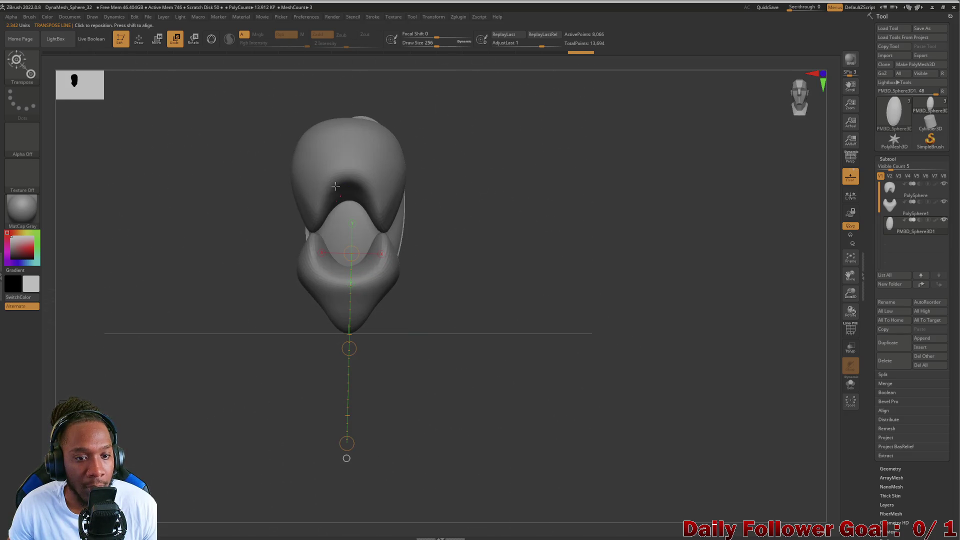
# Reposition the sliver along the back so it bridges the cranium and jaw blobs.
pyautogui.click(362, 121)
pyautogui.moveTo(348, 302); pyautogui.dragTo(347, 332)
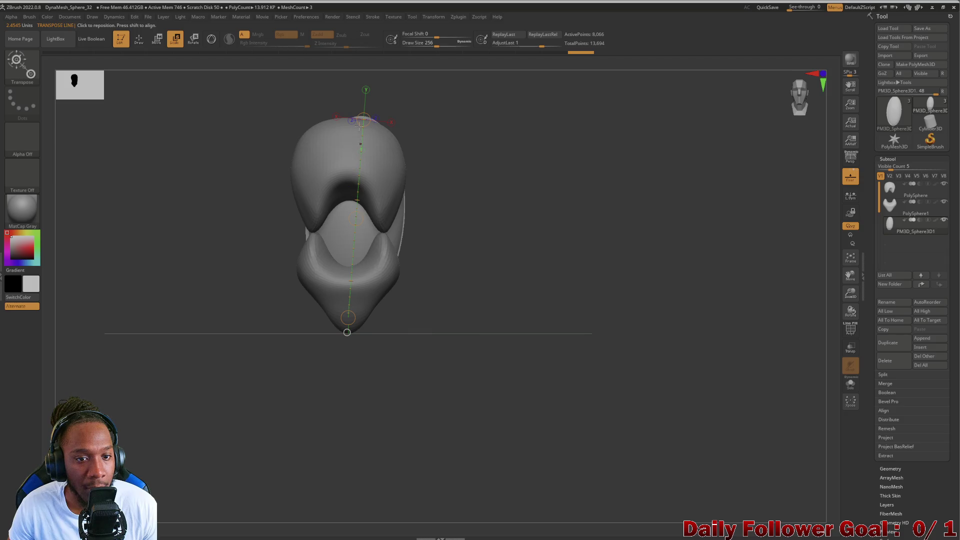
pyautogui.moveTo(233, 285); pyautogui.dragTo(228, 286)
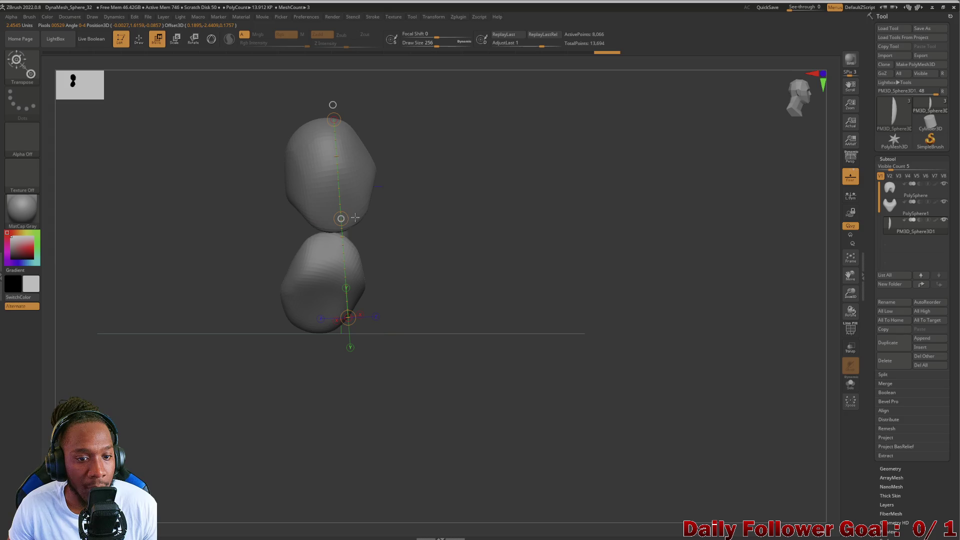
pyautogui.moveTo(355, 218); pyautogui.dragTo(379, 212)
pyautogui.moveTo(178, 294)
pyautogui.mouseDown()
pyautogui.moveTo(210, 300)
pyautogui.moveTo(195, 296)
pyautogui.moveTo(254, 267)
pyautogui.mouseUp()
pyautogui.moveTo(357, 219); pyautogui.dragTo(349, 223)
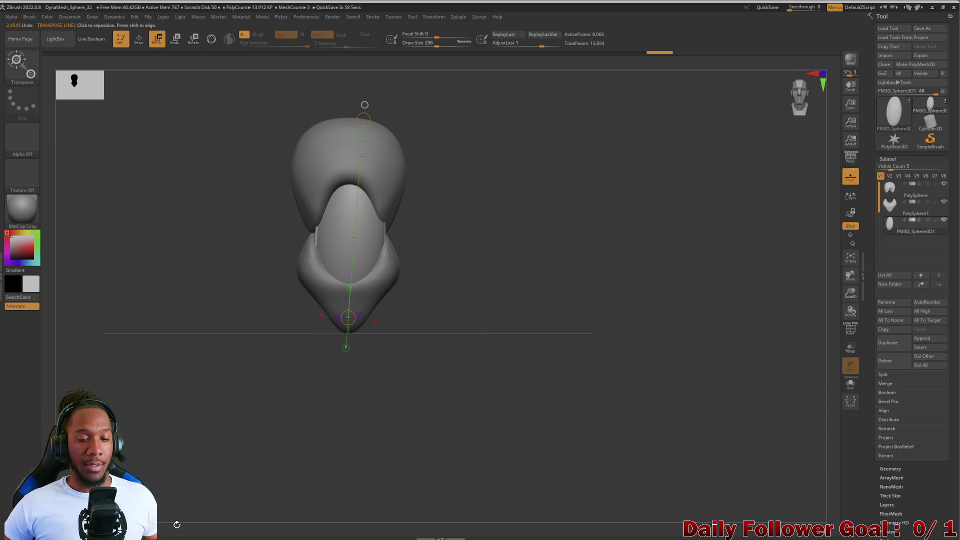
pyautogui.moveTo(214, 289)
pyautogui.mouseDown()
pyautogui.moveTo(156, 304)
pyautogui.moveTo(182, 328)
pyautogui.moveTo(214, 336)
pyautogui.moveTo(220, 317)
pyautogui.moveTo(229, 317)
pyautogui.moveTo(217, 358)
pyautogui.moveTo(209, 318)
pyautogui.moveTo(227, 325)
pyautogui.moveTo(252, 309)
pyautogui.mouseUp()
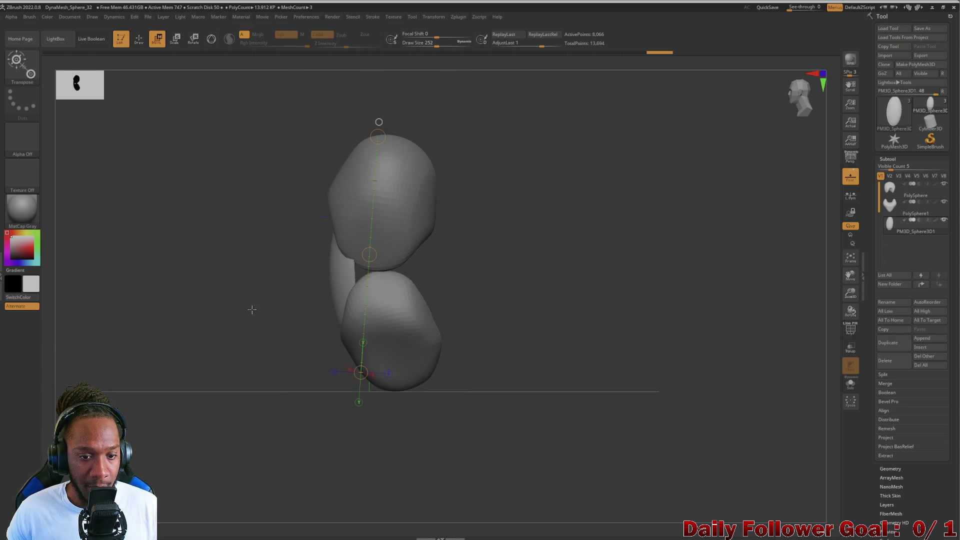
# Select PolySphere1 and rotate it to a new tilt around its own action line.
pyautogui.keyDown('alt'); pyautogui.click(385, 308); pyautogui.keyUp('alt')
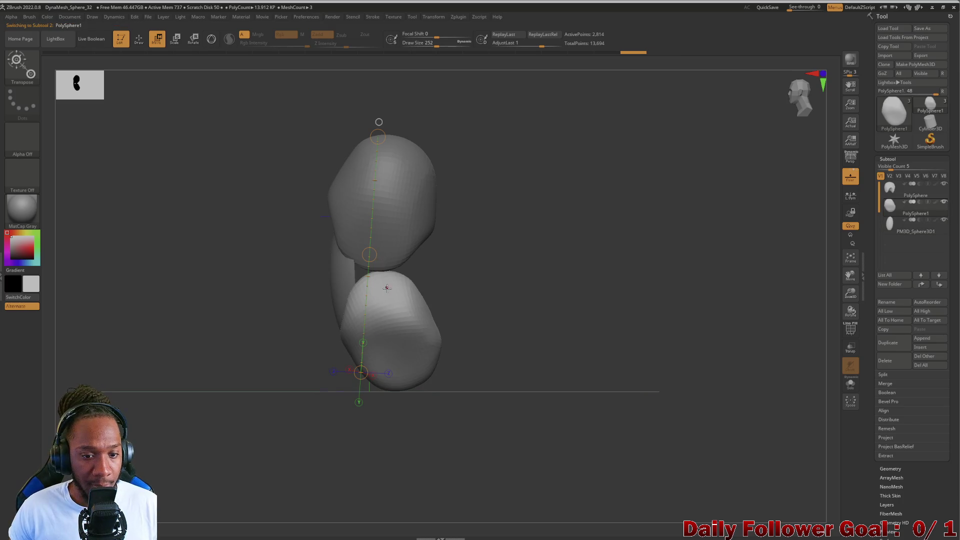
pyautogui.moveTo(387, 289); pyautogui.dragTo(411, 372)
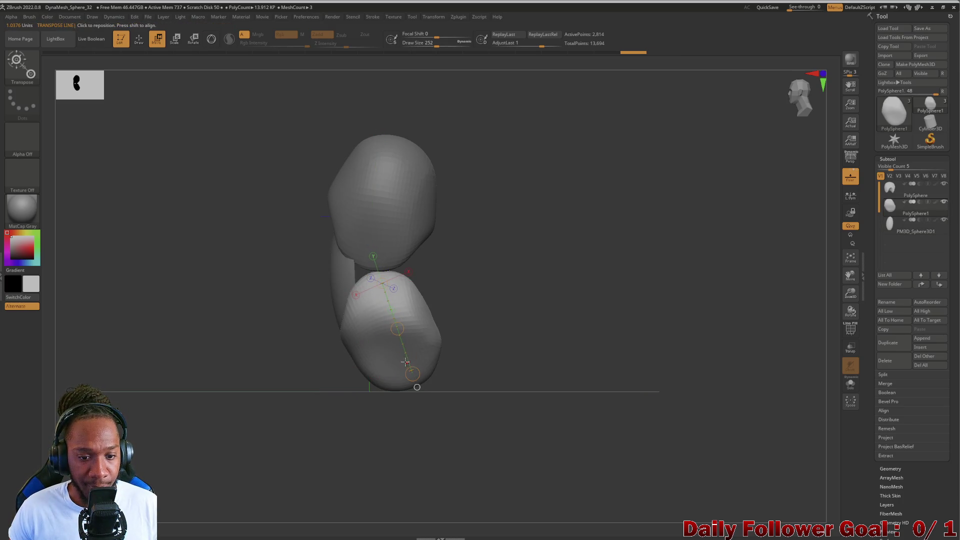
pyautogui.click(193, 39)
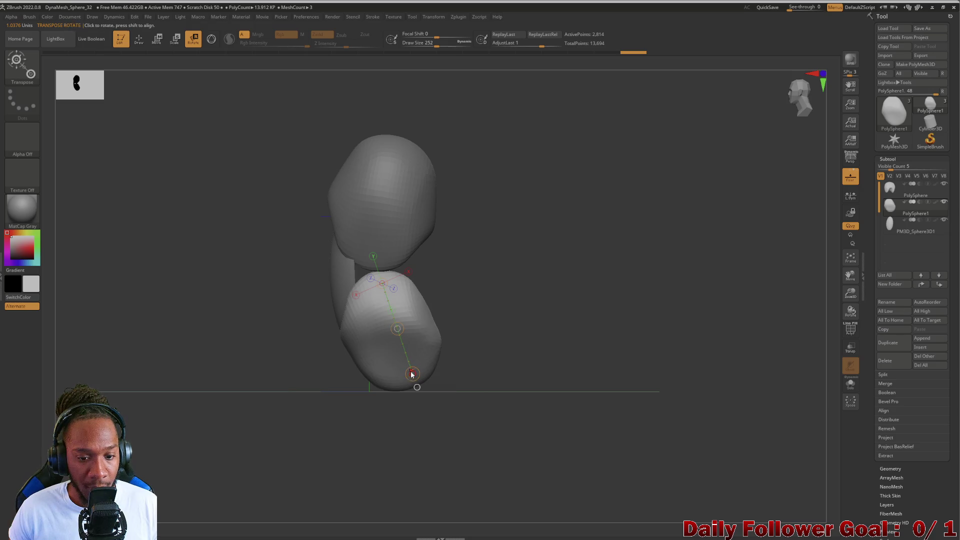
pyautogui.moveTo(411, 374); pyautogui.dragTo(393, 383)
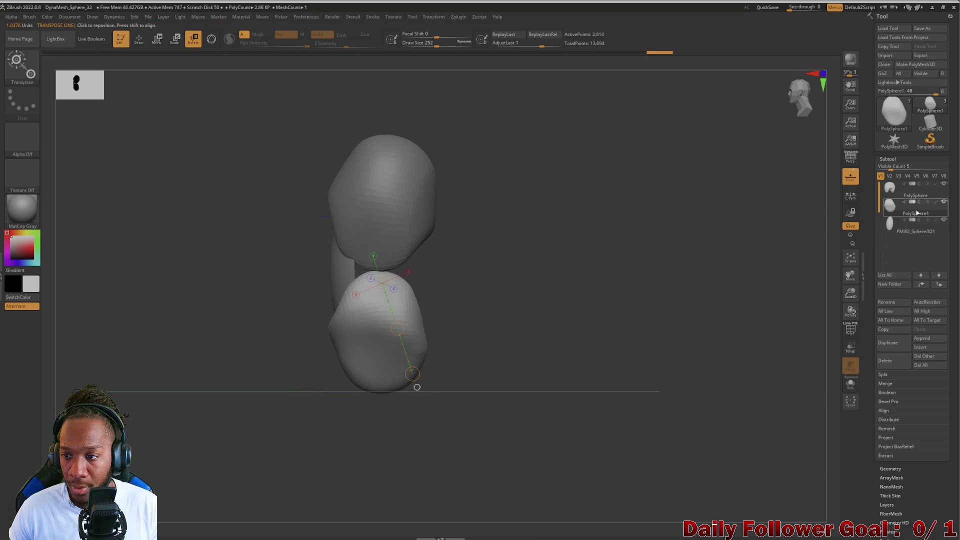
# Select the PM3D_Sphere3D1 sliver and return to the Move Topological brush.
pyautogui.click(897, 223)
pyautogui.click(139, 39)
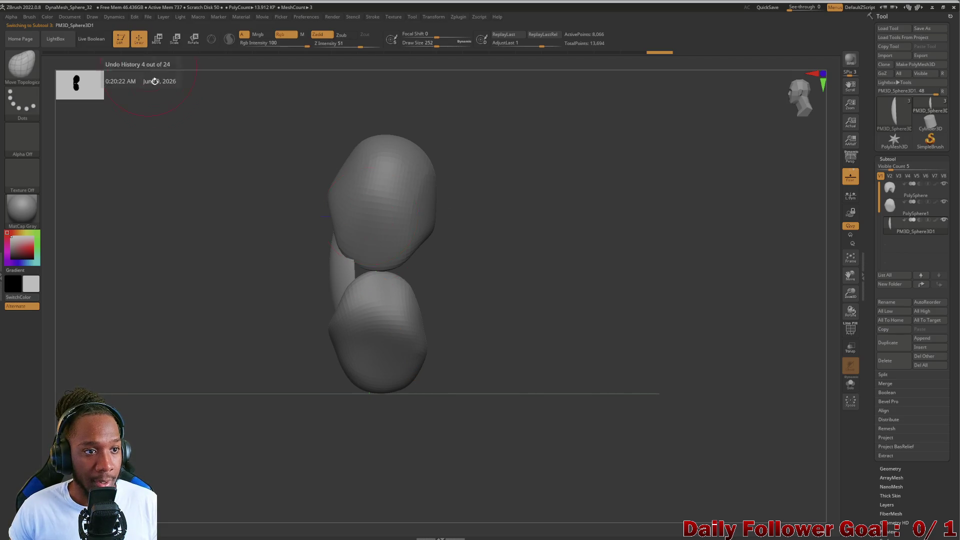
pyautogui.moveTo(220, 235)
pyautogui.mouseDown()
pyautogui.moveTo(145, 262)
pyautogui.moveTo(156, 281)
pyautogui.moveTo(130, 300)
pyautogui.moveTo(175, 323)
pyautogui.moveTo(132, 324)
pyautogui.moveTo(155, 328)
pyautogui.moveTo(98, 354)
pyautogui.moveTo(154, 388)
pyautogui.moveTo(159, 332)
pyautogui.moveTo(231, 343)
pyautogui.mouseUp()
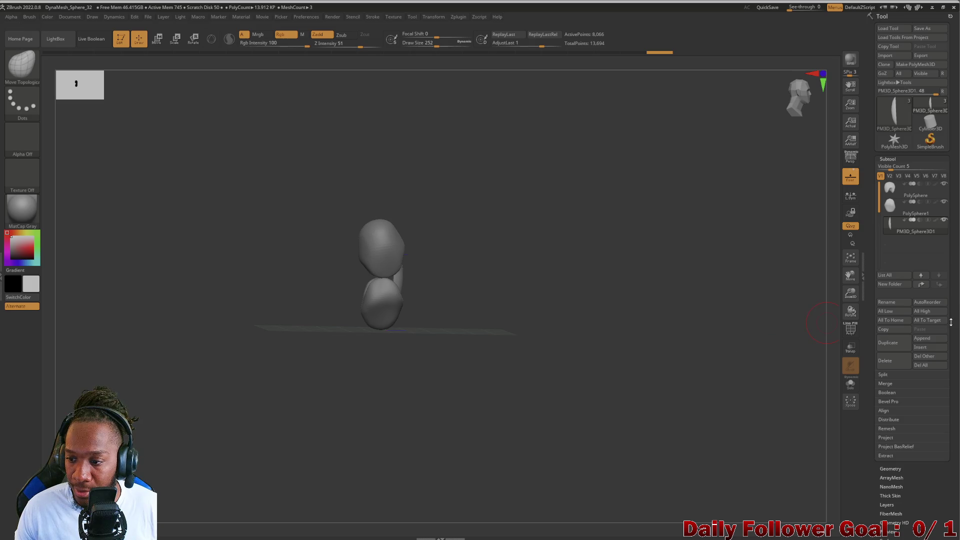
# Append a Sphere3D subtool and frame the model to fill the canvas.
pyautogui.click(931, 339)
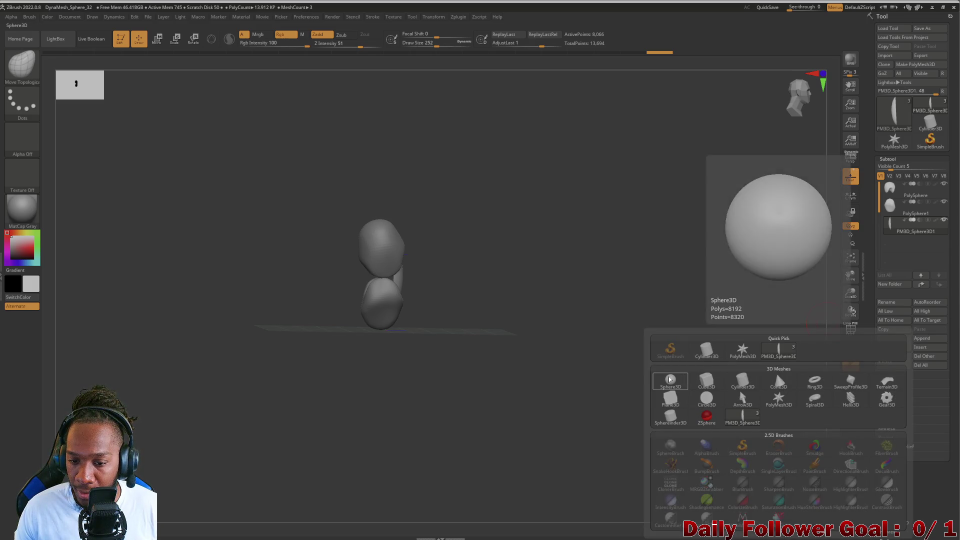
pyautogui.click(671, 379)
pyautogui.moveTo(350, 370)
pyautogui.mouseDown()
pyautogui.moveTo(315, 358)
pyautogui.moveTo(300, 337)
pyautogui.mouseUp()
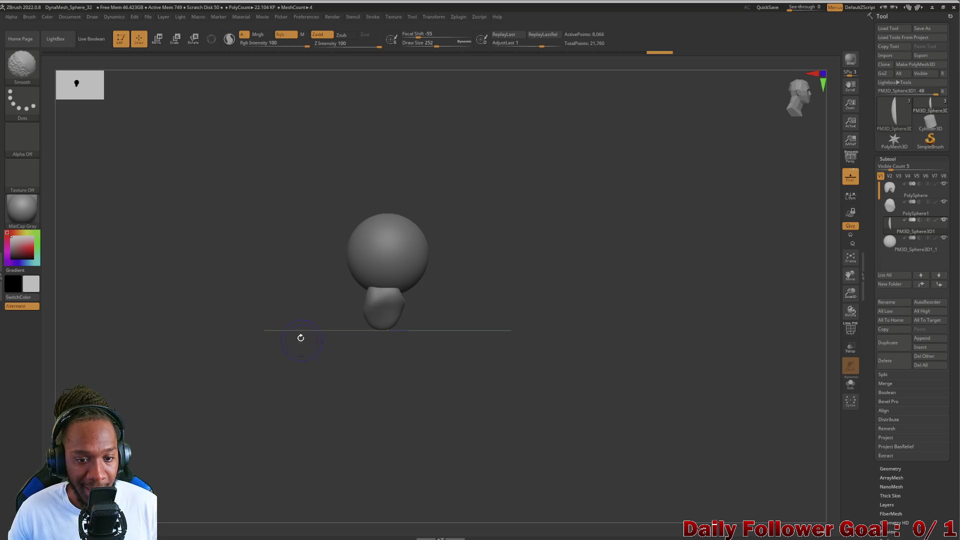
pyautogui.press('f')
# In Move mode, draw a level horizontal action line across the new sphere's full width.
pyautogui.press('w')
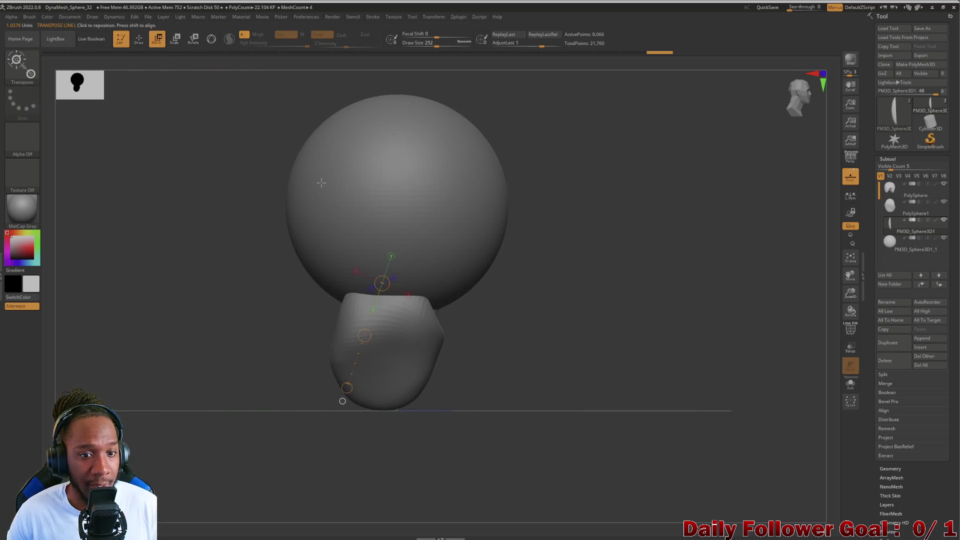
pyautogui.moveTo(288, 199)
pyautogui.mouseDown()
pyautogui.moveTo(220, 217)
pyautogui.moveTo(173, 247)
pyautogui.moveTo(190, 254)
pyautogui.mouseUp()
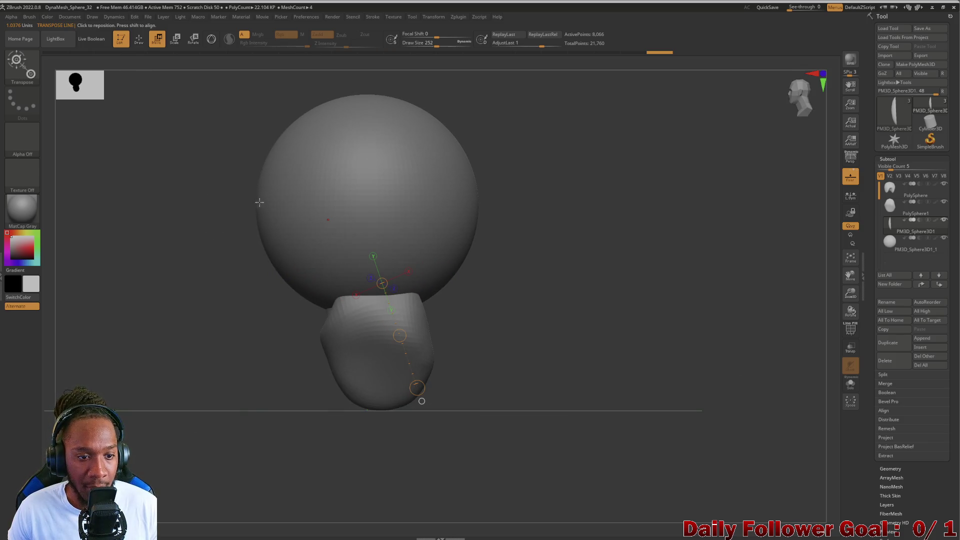
pyautogui.moveTo(260, 202); pyautogui.dragTo(297, 206)
pyautogui.moveTo(460, 189); pyautogui.dragTo(478, 207)
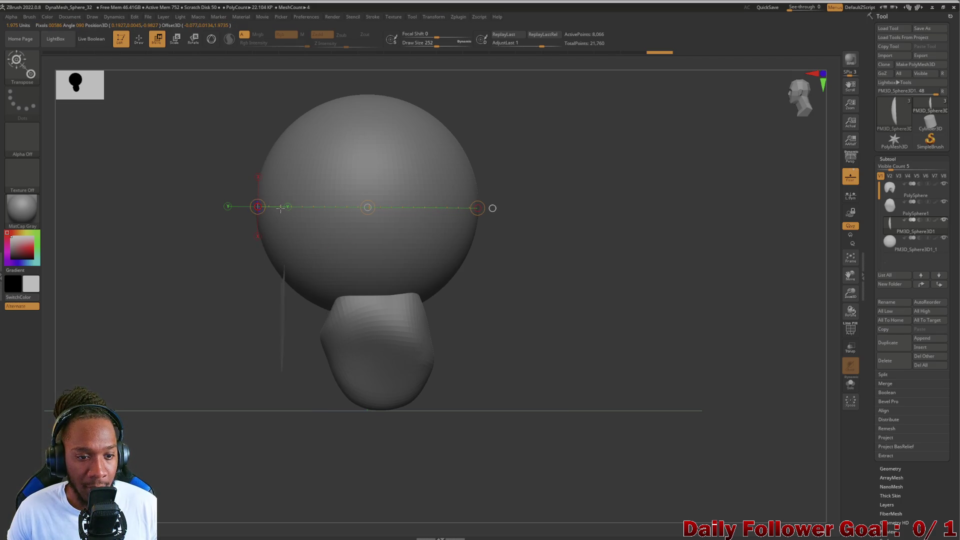
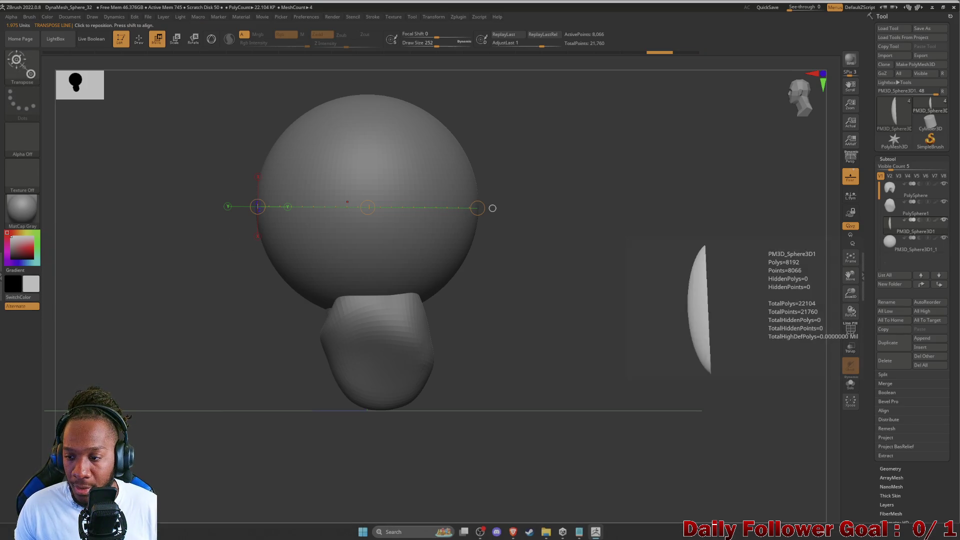
# Make the head sphere PM3D_Sphere3D1_1 active and test Transpose clipping lines across it.
pyautogui.click(892, 244)
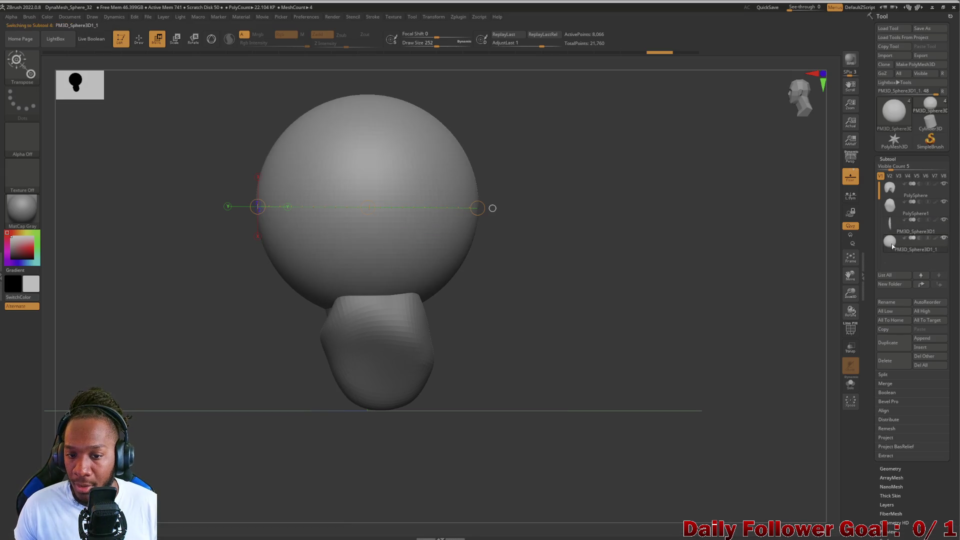
pyautogui.moveTo(140, 379)
pyautogui.mouseDown()
pyautogui.moveTo(103, 356)
pyautogui.moveTo(170, 347)
pyautogui.mouseUp()
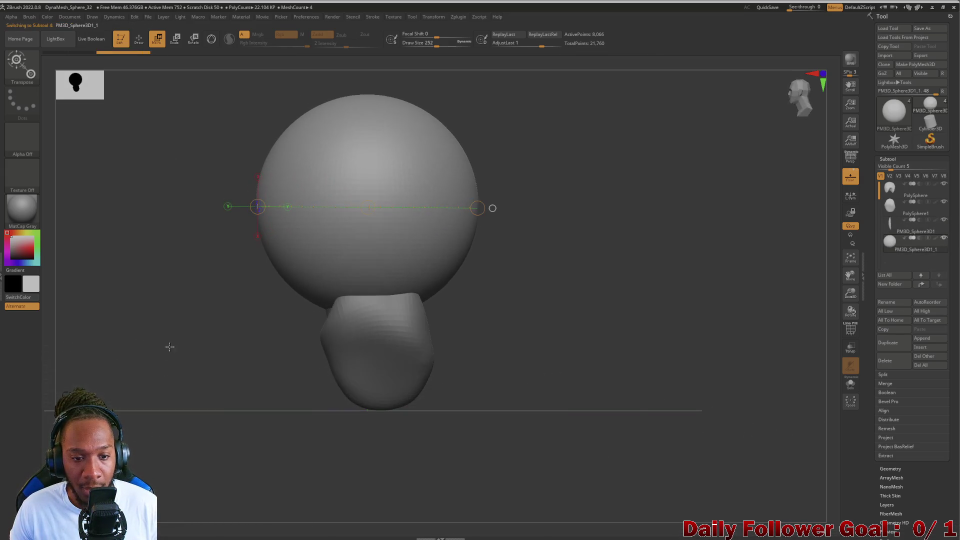
pyautogui.moveTo(258, 206)
pyautogui.mouseDown()
pyautogui.moveTo(510, 226)
pyautogui.moveTo(167, 332)
pyautogui.moveTo(240, 332)
pyautogui.moveTo(184, 259)
pyautogui.mouseUp()
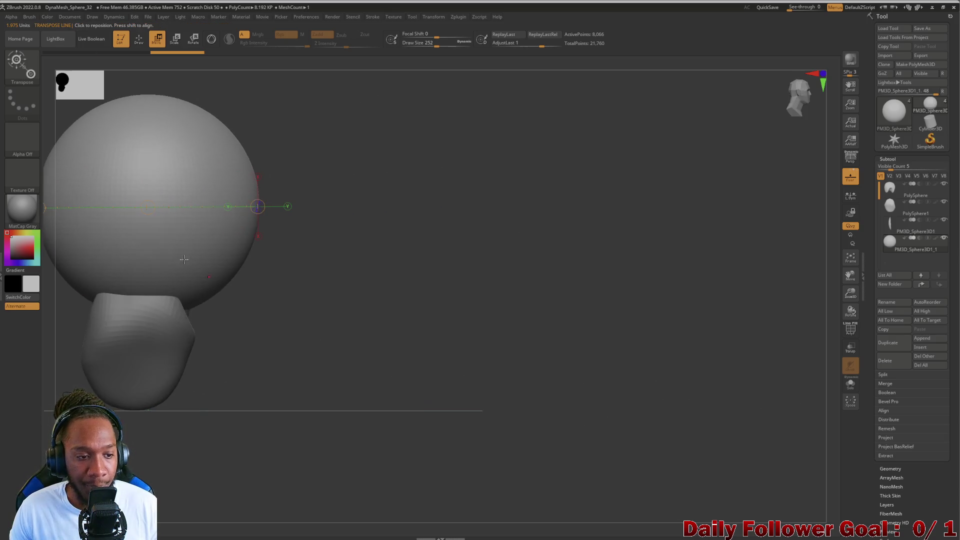
pyautogui.moveTo(272, 323); pyautogui.dragTo(363, 246)
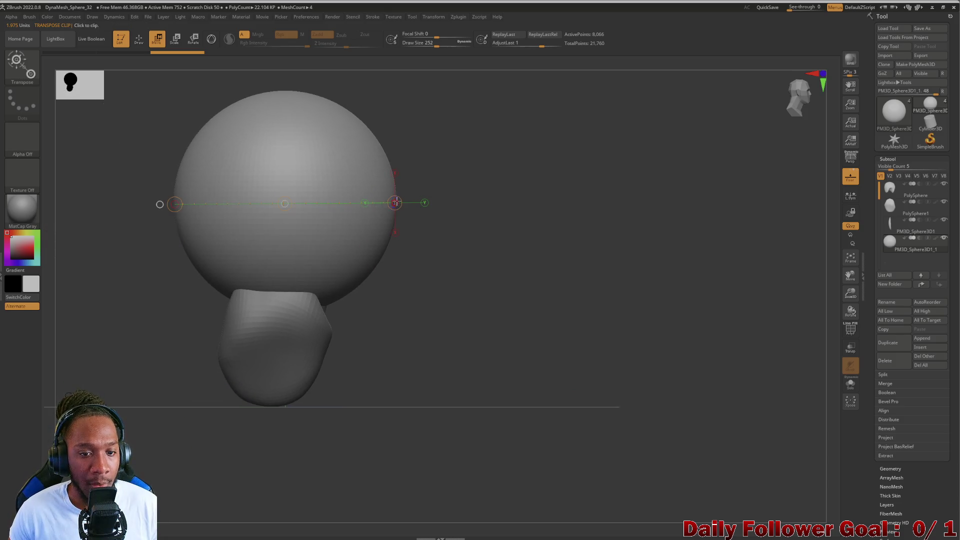
pyautogui.moveTo(396, 202)
pyautogui.mouseDown()
pyautogui.moveTo(275, 208)
pyautogui.moveTo(399, 203)
pyautogui.moveTo(370, 210)
pyautogui.mouseUp()
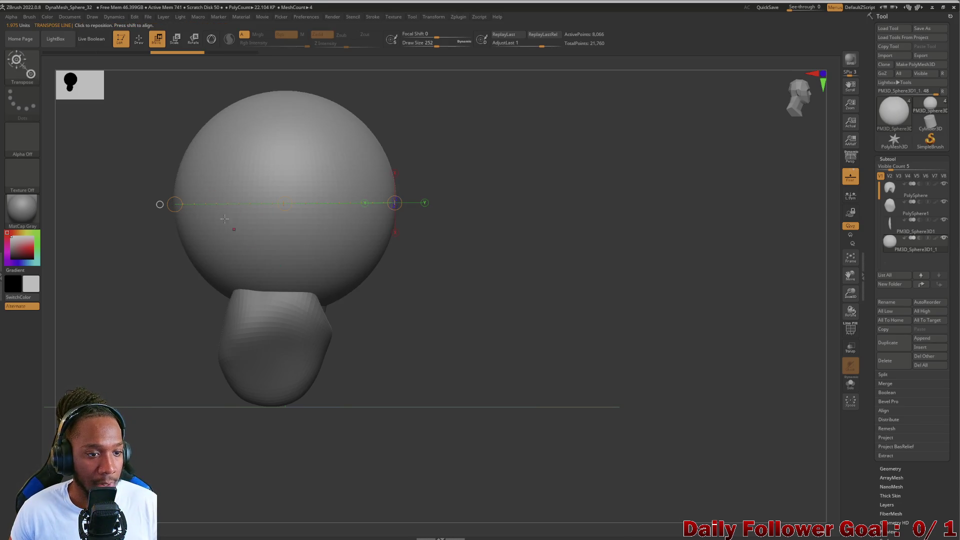
pyautogui.moveTo(175, 186); pyautogui.dragTo(326, 186)
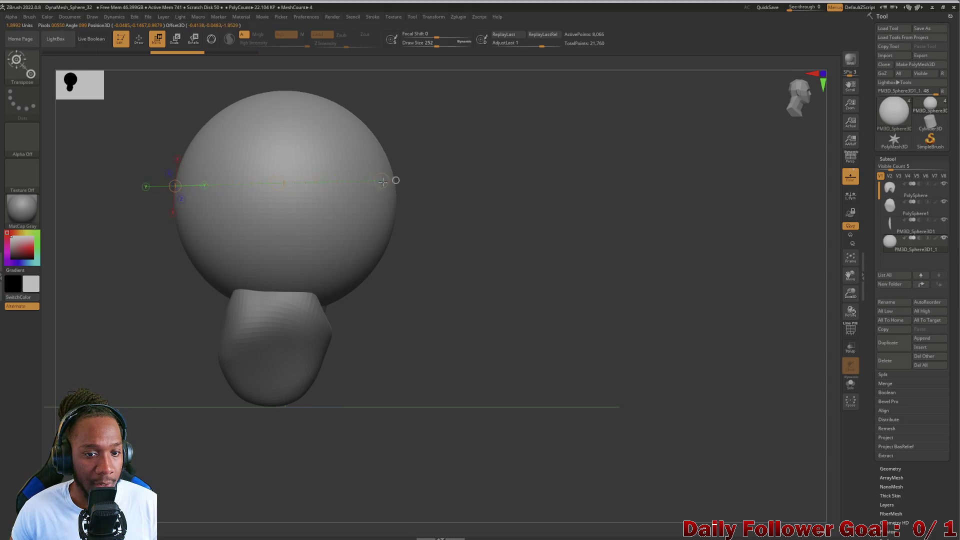
pyautogui.moveTo(396, 188); pyautogui.dragTo(406, 194)
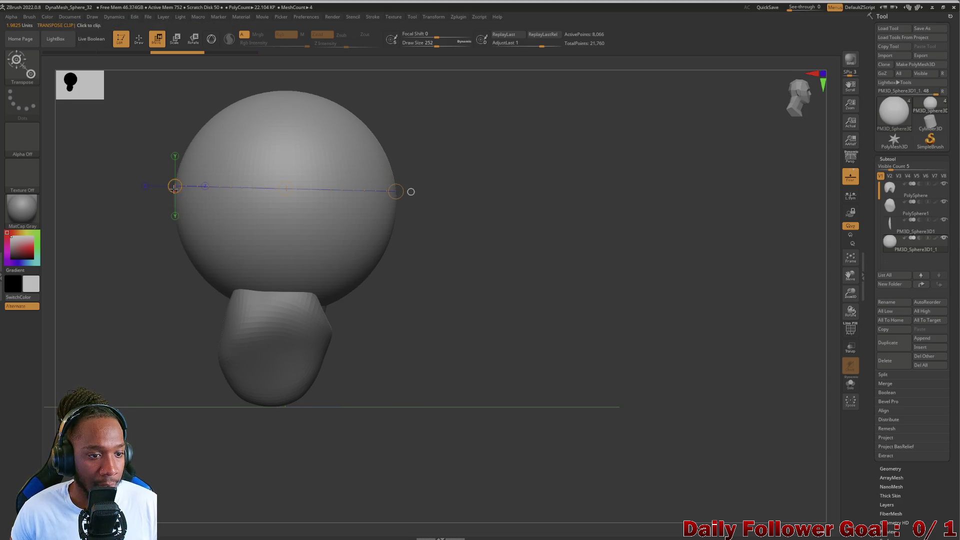
pyautogui.moveTo(174, 187)
pyautogui.mouseDown()
pyautogui.moveTo(257, 209)
pyautogui.moveTo(246, 211)
pyautogui.mouseUp()
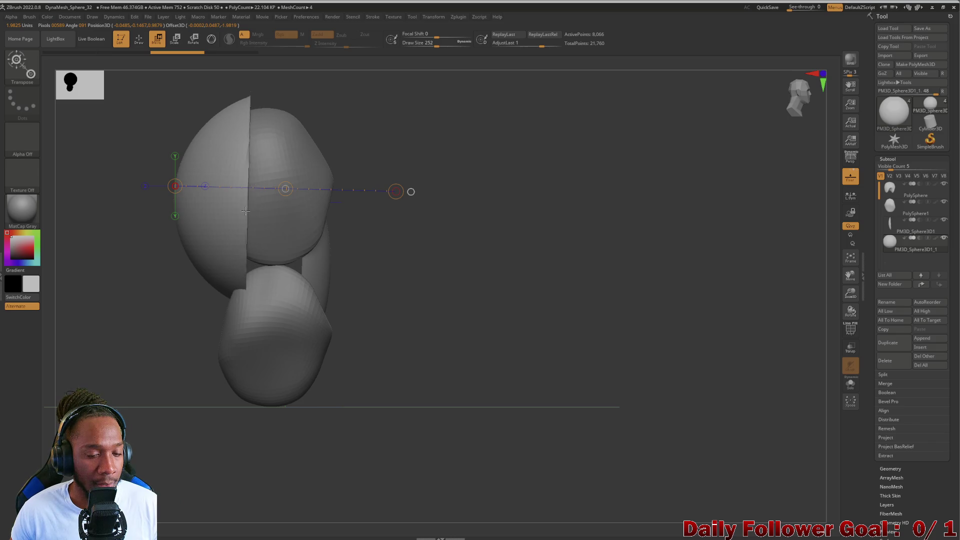
# Turn to a front view, show all four subtools, and return to Draw mode with Move Topological.
pyautogui.keyDown('shift'); pyautogui.moveTo(144, 290); pyautogui.dragTo(313, 333); pyautogui.keyUp('shift')
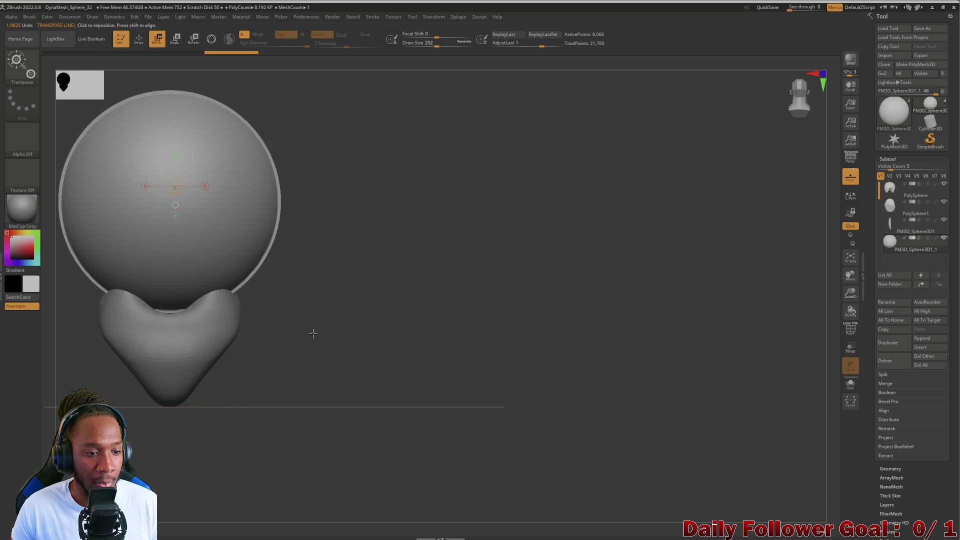
pyautogui.press('f')
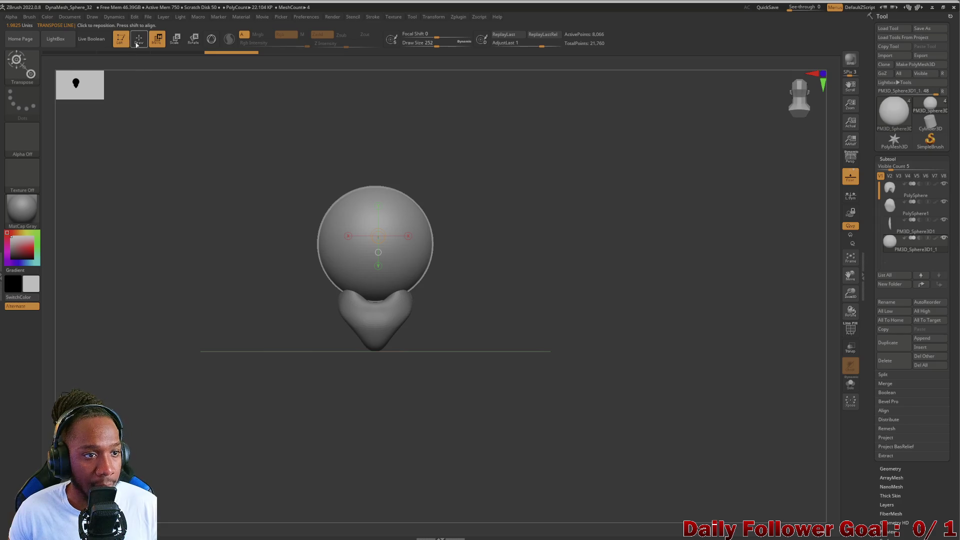
pyautogui.click(138, 42)
pyautogui.press('shift')
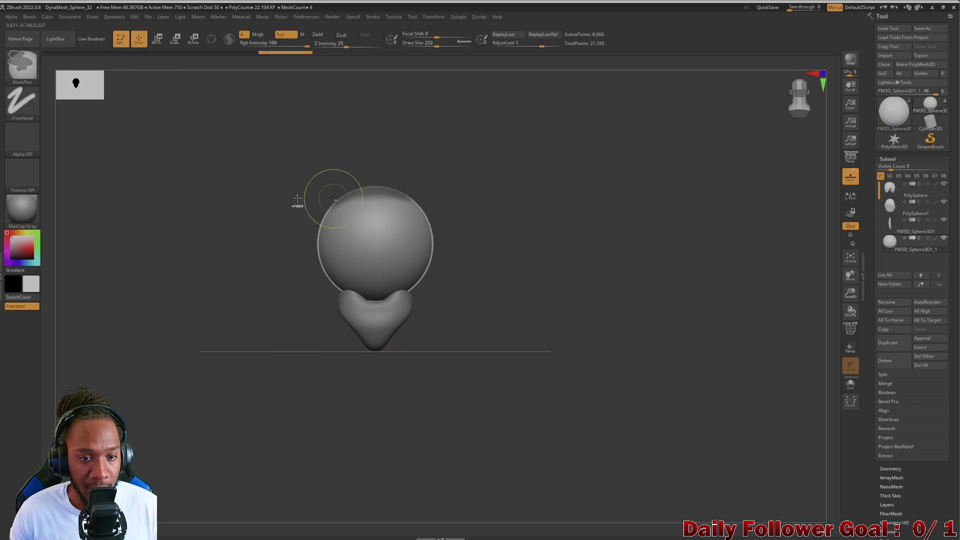
# Smooth the bright rim along the head sphere's right and lower-left edges.
pyautogui.moveTo(336, 194)
pyautogui.keyDown('shift'); pyautogui.mouseDown()
pyautogui.moveTo(315, 255)
pyautogui.moveTo(293, 261)
pyautogui.moveTo(286, 215)
pyautogui.moveTo(268, 345)
pyautogui.moveTo(250, 313)
pyautogui.moveTo(268, 315)
pyautogui.moveTo(273, 251)
pyautogui.moveTo(249, 261)
pyautogui.moveTo(231, 255)
pyautogui.moveTo(246, 253)
pyautogui.moveTo(250, 295)
pyautogui.moveTo(231, 125)
pyautogui.moveTo(256, 265)
pyautogui.moveTo(242, 353)
pyautogui.moveTo(157, 322)
pyautogui.moveTo(172, 320)
pyautogui.mouseUp(); pyautogui.keyUp('shift')
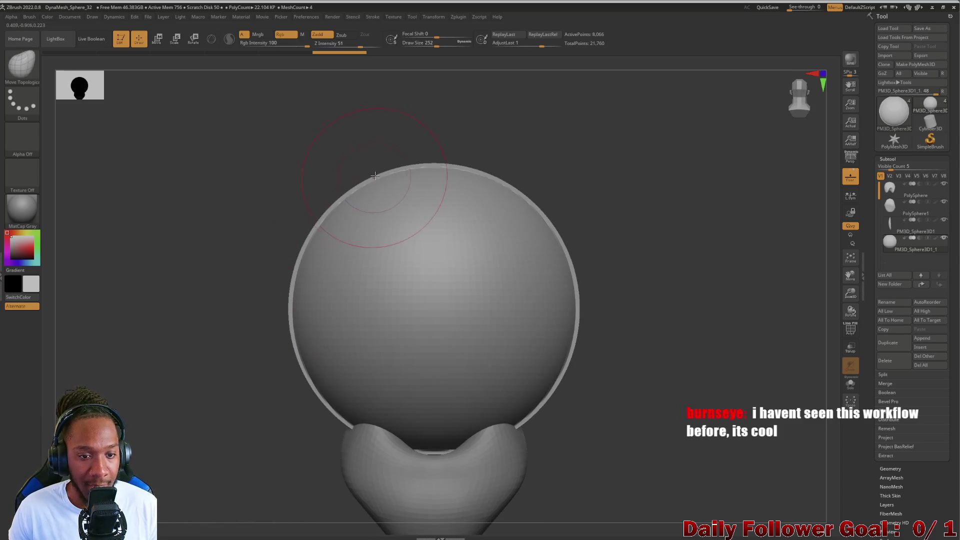
pyautogui.keyDown('shift'); pyautogui.moveTo(569, 271); pyautogui.dragTo(573, 341); pyautogui.keyUp('shift')
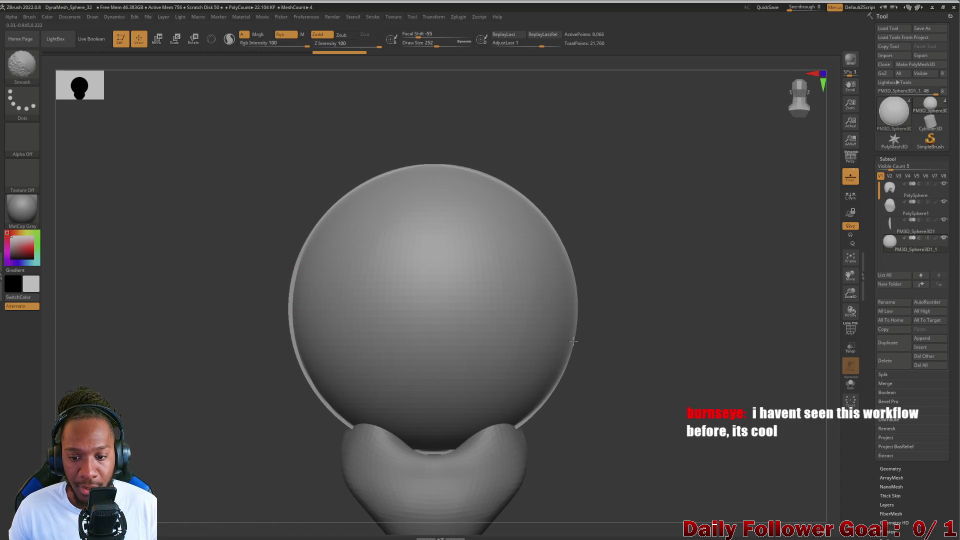
pyautogui.keyDown('shift'); pyautogui.moveTo(355, 410); pyautogui.dragTo(311, 236); pyautogui.keyUp('shift')
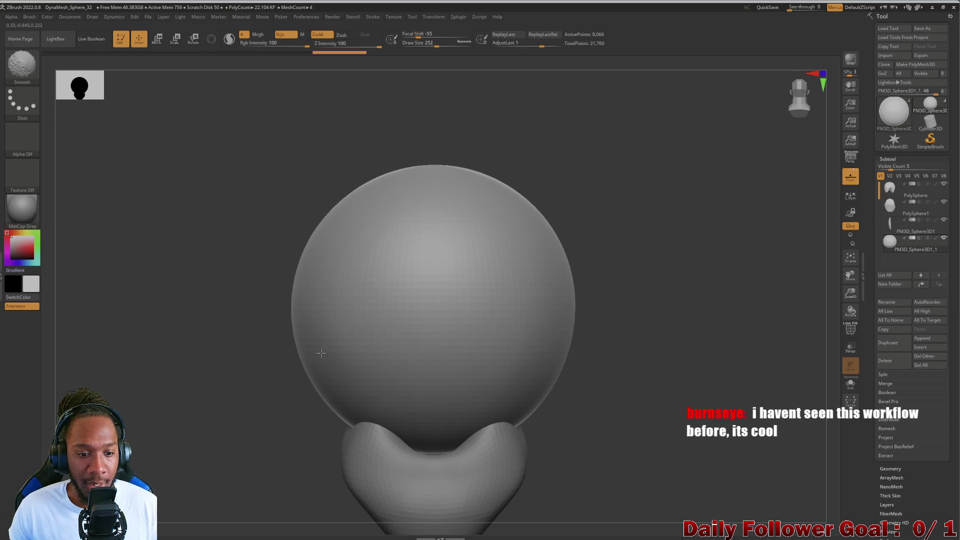
# Pull the head sphere's lower sides up and inward into hollows, undoing unwanted strokes.
pyautogui.moveTo(221, 384)
pyautogui.mouseDown()
pyautogui.moveTo(173, 371)
pyautogui.moveTo(210, 395)
pyautogui.moveTo(248, 320)
pyautogui.moveTo(275, 353)
pyautogui.moveTo(250, 358)
pyautogui.moveTo(242, 376)
pyautogui.moveTo(270, 382)
pyautogui.moveTo(300, 300)
pyautogui.moveTo(292, 315)
pyautogui.moveTo(300, 336)
pyautogui.moveTo(401, 352)
pyautogui.mouseUp()
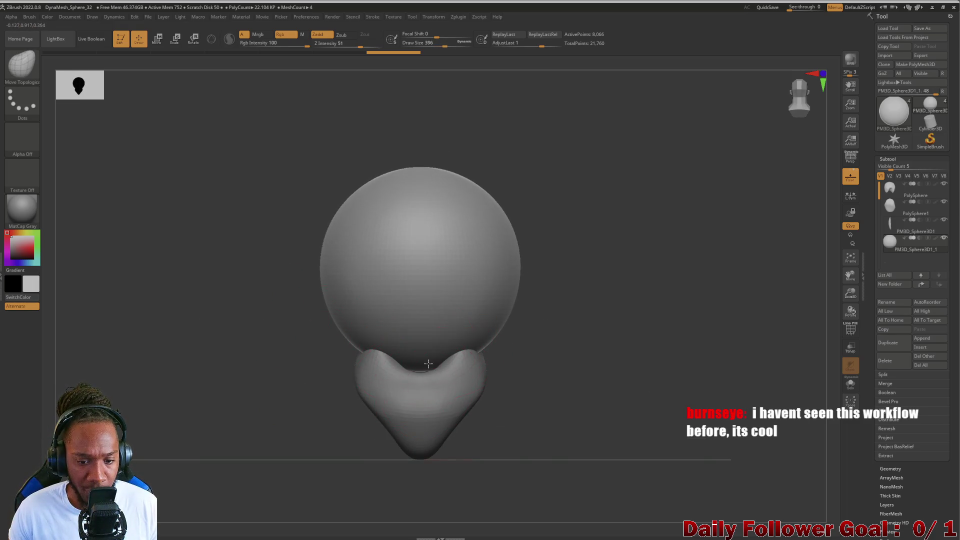
pyautogui.moveTo(325, 380)
pyautogui.mouseDown()
pyautogui.moveTo(310, 388)
pyautogui.moveTo(413, 382)
pyautogui.moveTo(425, 398)
pyautogui.moveTo(410, 404)
pyautogui.moveTo(296, 365)
pyautogui.mouseUp()
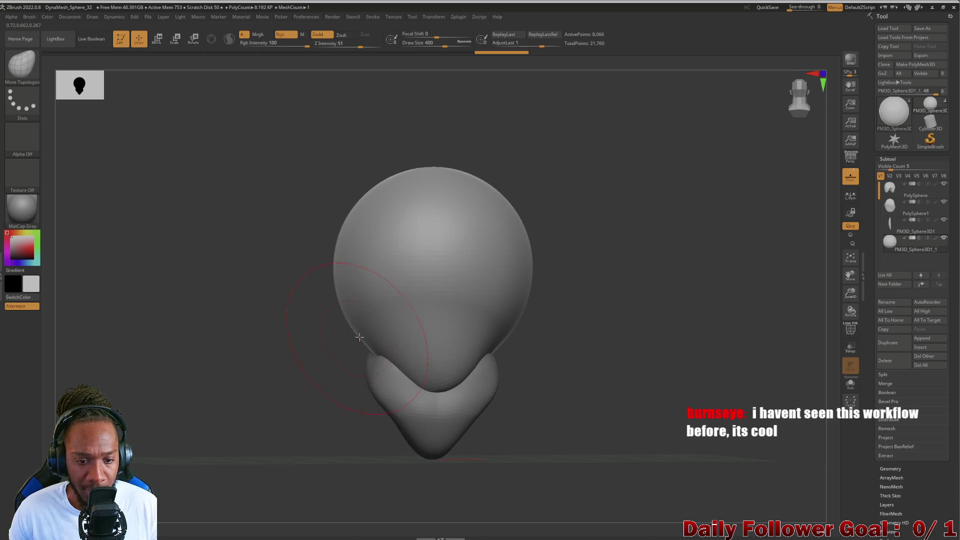
pyautogui.moveTo(360, 337); pyautogui.dragTo(387, 289)
pyautogui.hotkey('ctrl', 'z')
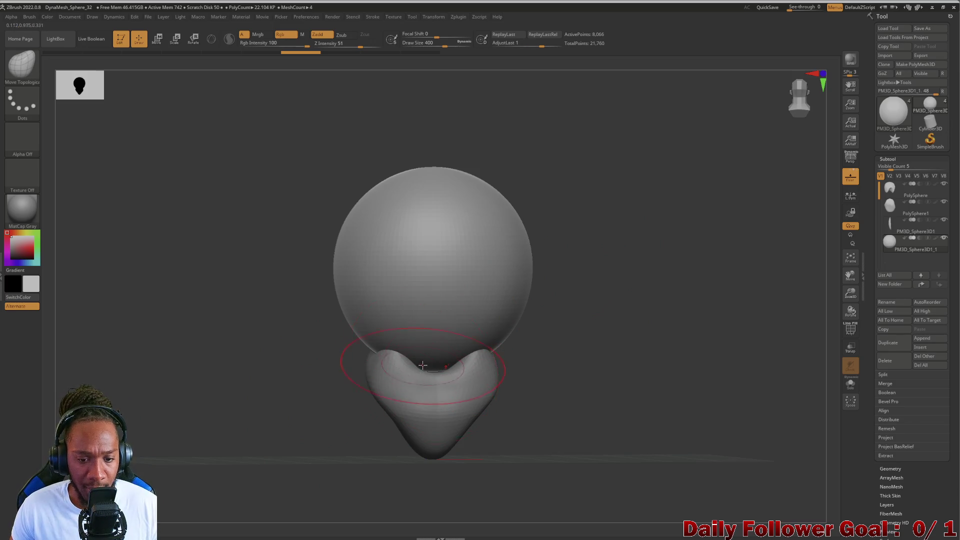
pyautogui.moveTo(423, 366); pyautogui.dragTo(432, 396)
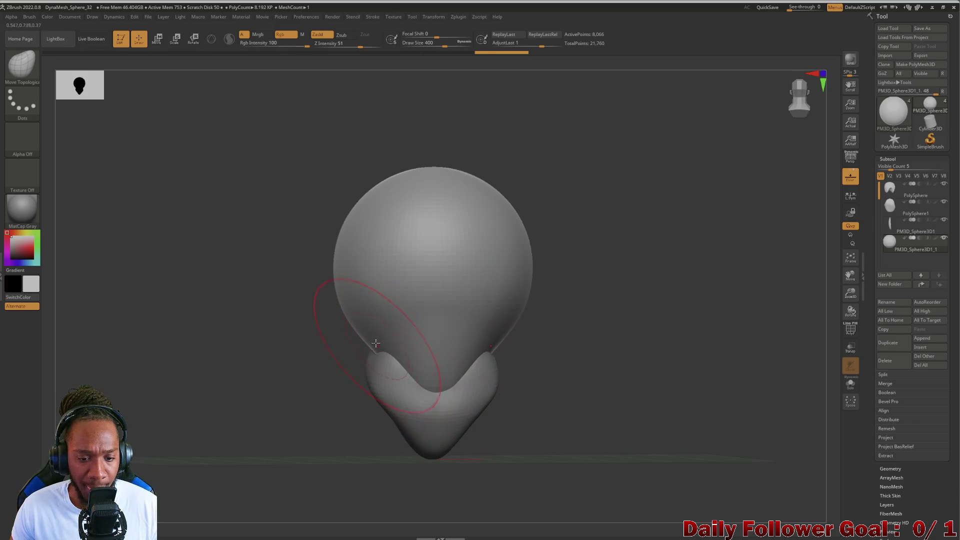
pyautogui.hotkey('ctrl', 'z')
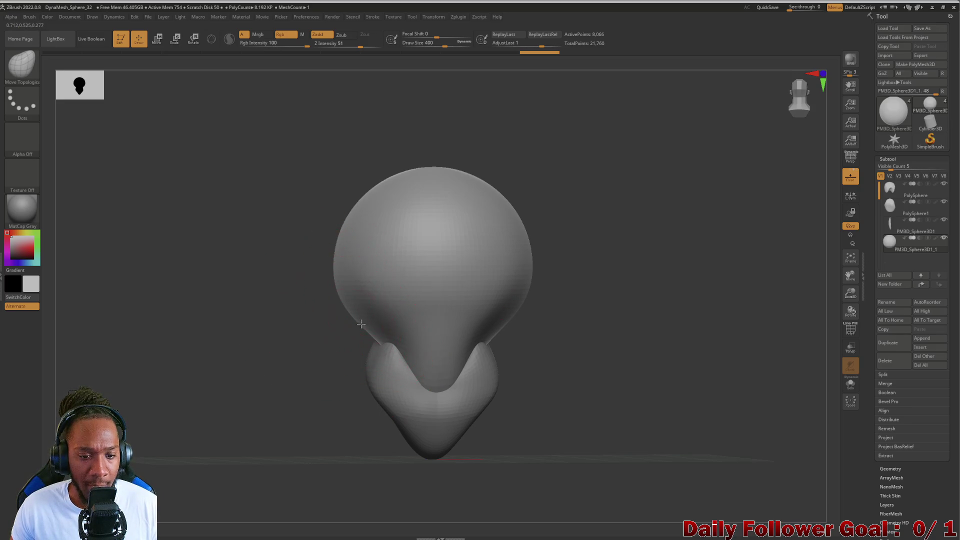
pyautogui.moveTo(361, 324); pyautogui.dragTo(365, 275)
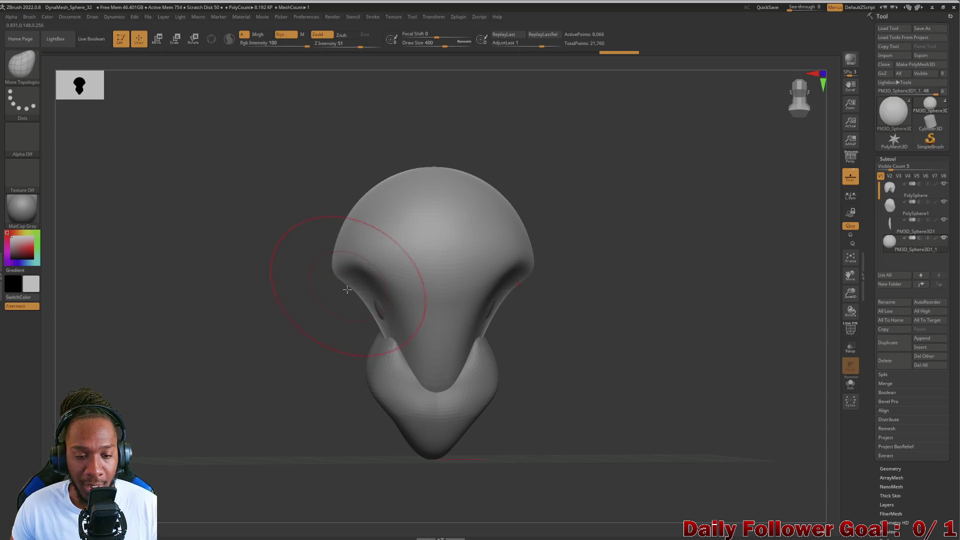
pyautogui.moveTo(365, 317)
pyautogui.mouseDown()
pyautogui.moveTo(233, 365)
pyautogui.moveTo(223, 381)
pyautogui.moveTo(200, 366)
pyautogui.moveTo(203, 392)
pyautogui.moveTo(234, 215)
pyautogui.mouseUp()
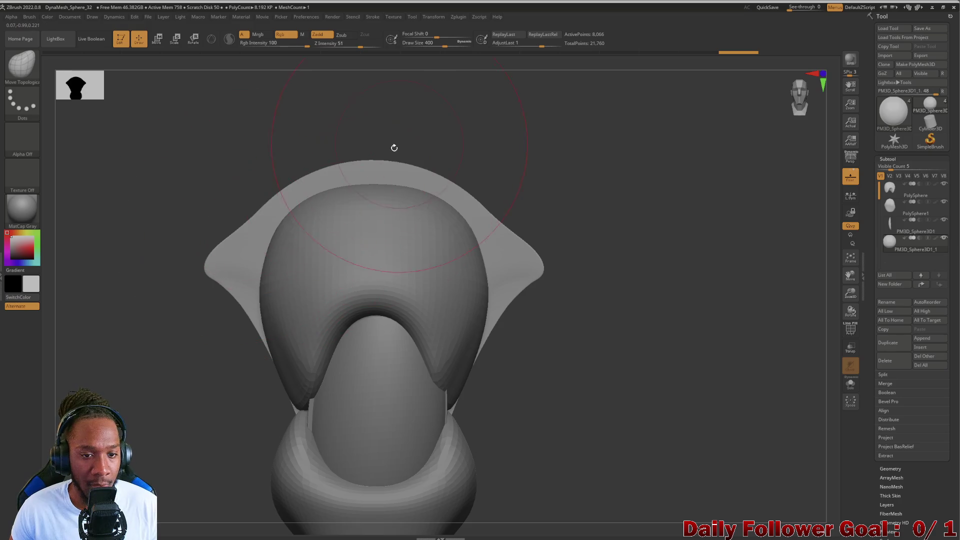
pyautogui.hotkey('ctrl', 'z')
pyautogui.hotkey('ctrl', 'shift', 'z')
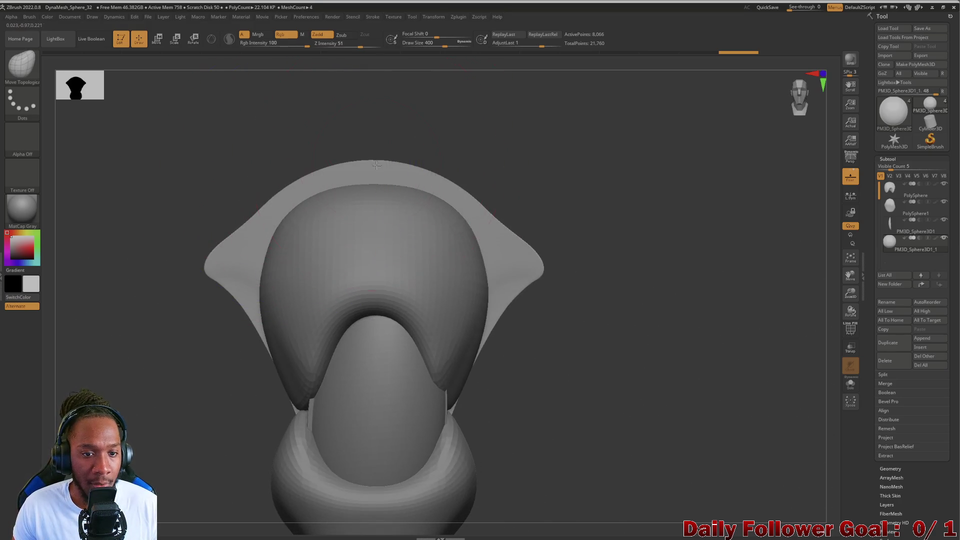
pyautogui.moveTo(377, 165); pyautogui.dragTo(374, 188)
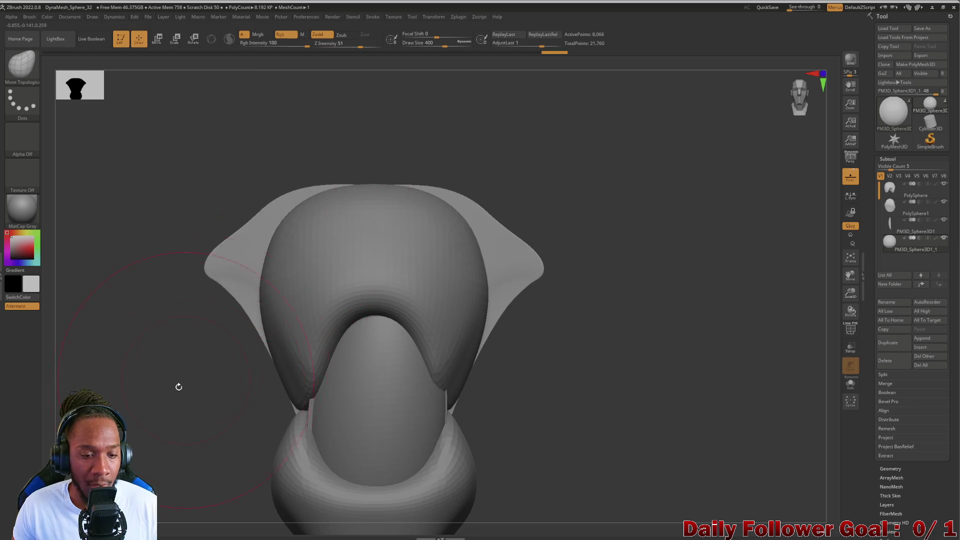
pyautogui.moveTo(178, 385)
pyautogui.mouseDown()
pyautogui.moveTo(165, 459)
pyautogui.moveTo(134, 360)
pyautogui.moveTo(182, 349)
pyautogui.moveTo(160, 344)
pyautogui.mouseUp()
pyautogui.moveTo(158, 310)
pyautogui.mouseDown()
pyautogui.moveTo(133, 365)
pyautogui.moveTo(170, 343)
pyautogui.moveTo(195, 358)
pyautogui.moveTo(229, 343)
pyautogui.moveTo(230, 317)
pyautogui.moveTo(290, 321)
pyautogui.mouseUp()
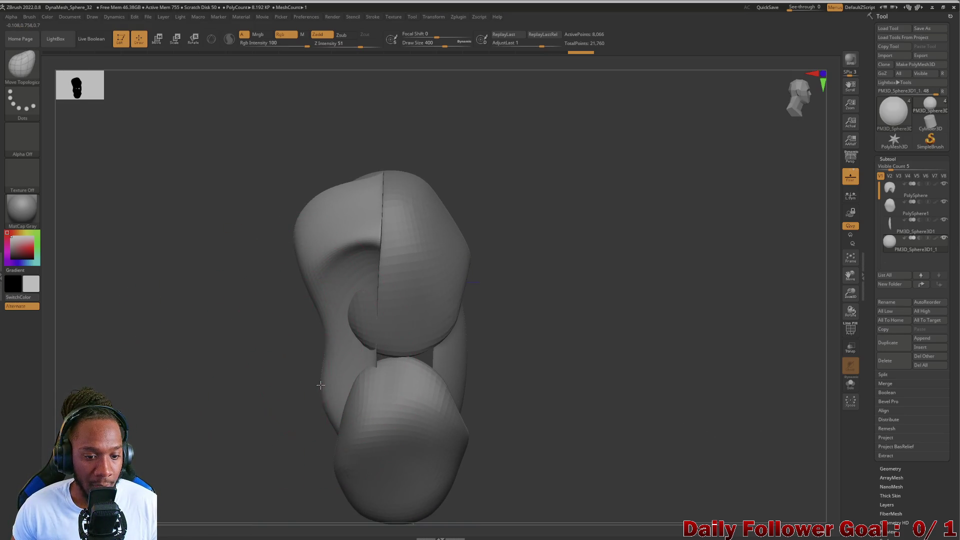
pyautogui.moveTo(320, 296)
pyautogui.mouseDown()
pyautogui.moveTo(305, 293)
pyautogui.moveTo(311, 286)
pyautogui.mouseUp()
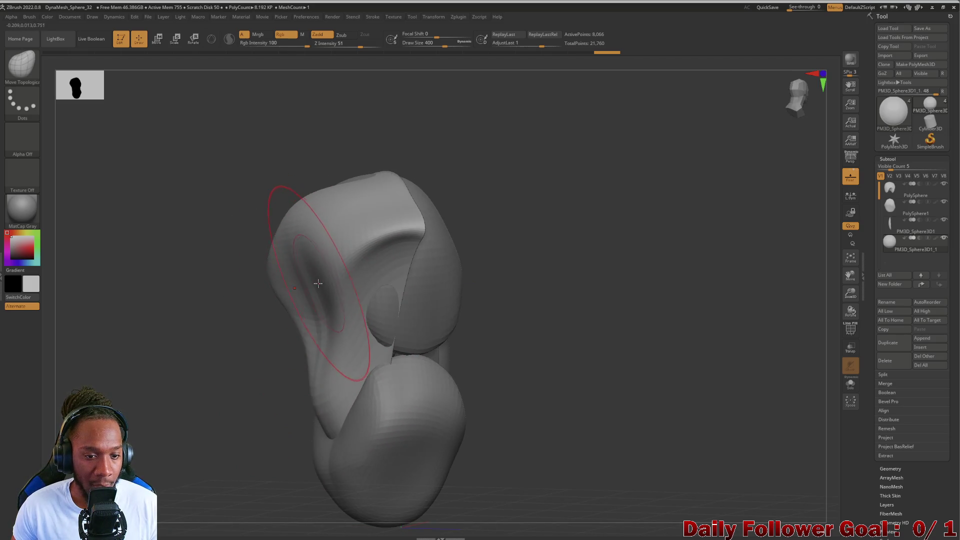
pyautogui.moveTo(230, 345)
pyautogui.keyDown('shift'); pyautogui.mouseDown()
pyautogui.moveTo(214, 355)
pyautogui.moveTo(315, 261)
pyautogui.mouseUp(); pyautogui.keyUp('shift')
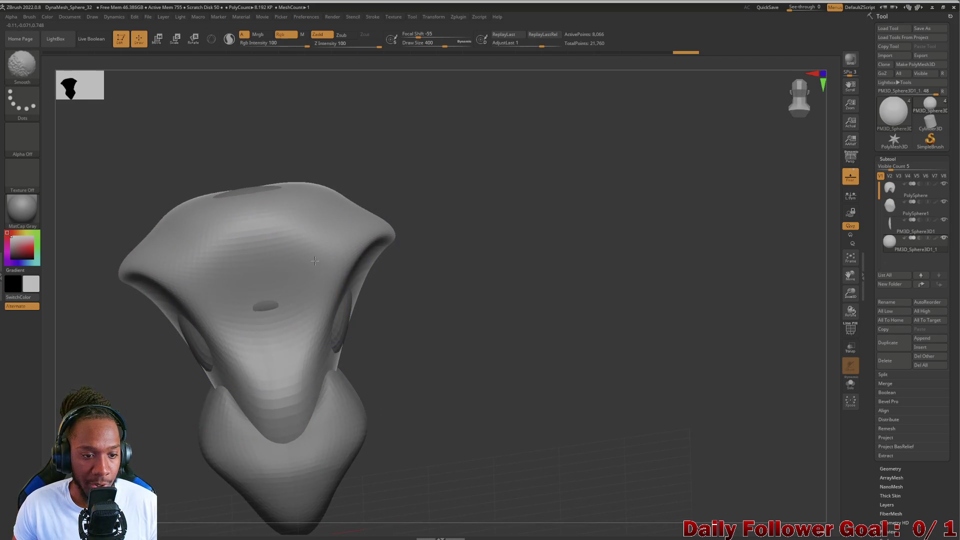
pyautogui.moveTo(172, 375); pyautogui.dragTo(178, 356)
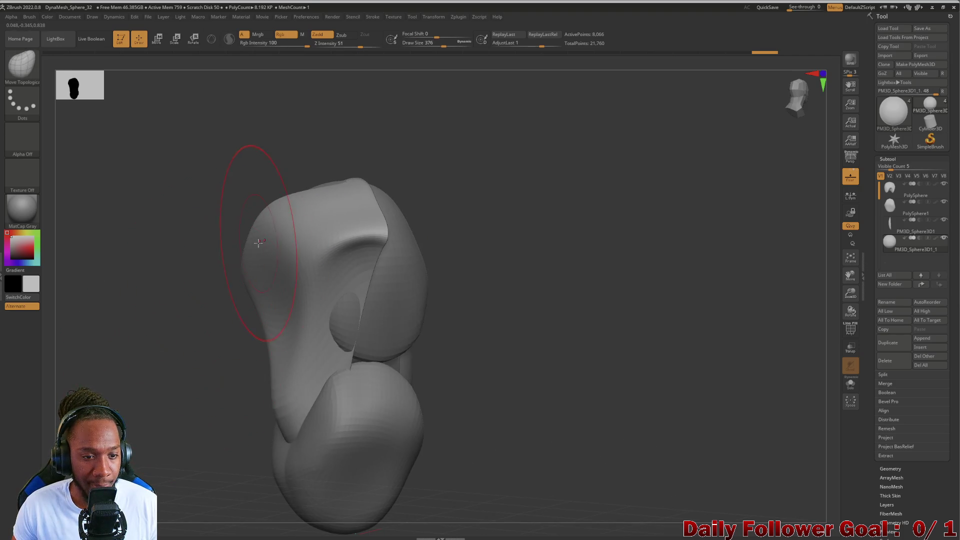
pyautogui.moveTo(276, 294)
pyautogui.mouseDown()
pyautogui.moveTo(330, 289)
pyautogui.moveTo(331, 328)
pyautogui.mouseUp()
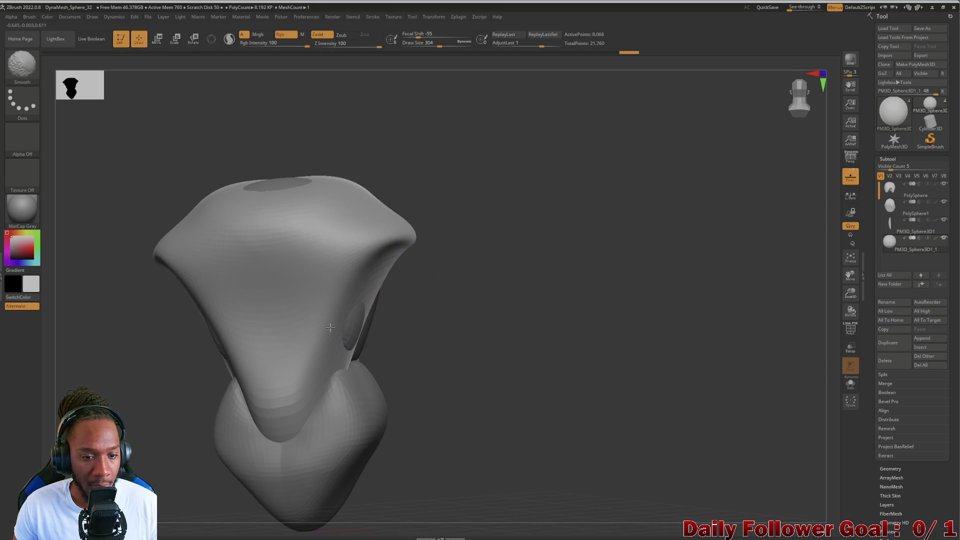
pyautogui.moveTo(150, 320)
pyautogui.mouseDown()
pyautogui.moveTo(135, 375)
pyautogui.moveTo(229, 347)
pyautogui.moveTo(198, 338)
pyautogui.moveTo(129, 398)
pyautogui.moveTo(126, 365)
pyautogui.moveTo(196, 495)
pyautogui.mouseUp()
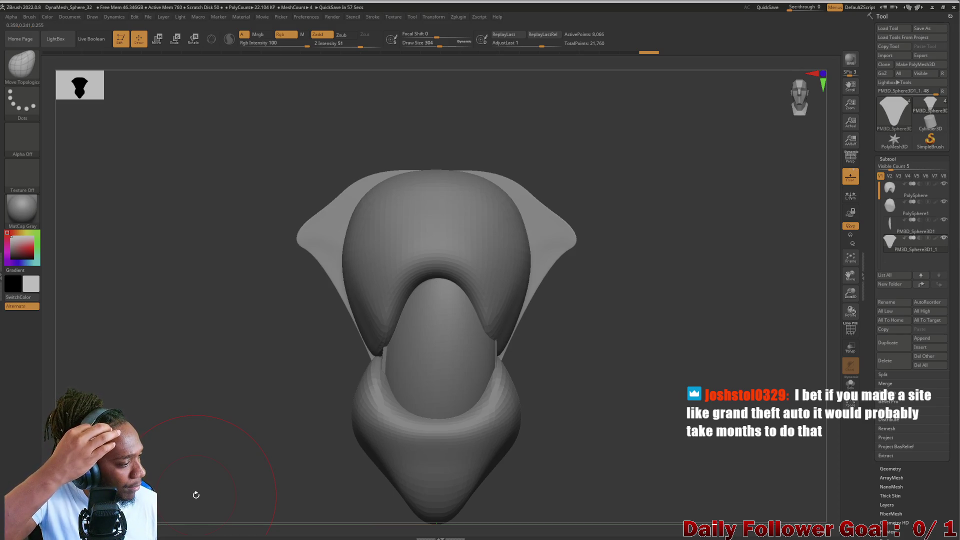
pyautogui.moveTo(195, 413)
pyautogui.mouseDown()
pyautogui.moveTo(139, 407)
pyautogui.moveTo(96, 371)
pyautogui.moveTo(128, 398)
pyautogui.moveTo(162, 404)
pyautogui.moveTo(180, 371)
pyautogui.moveTo(193, 398)
pyautogui.moveTo(185, 375)
pyautogui.mouseUp()
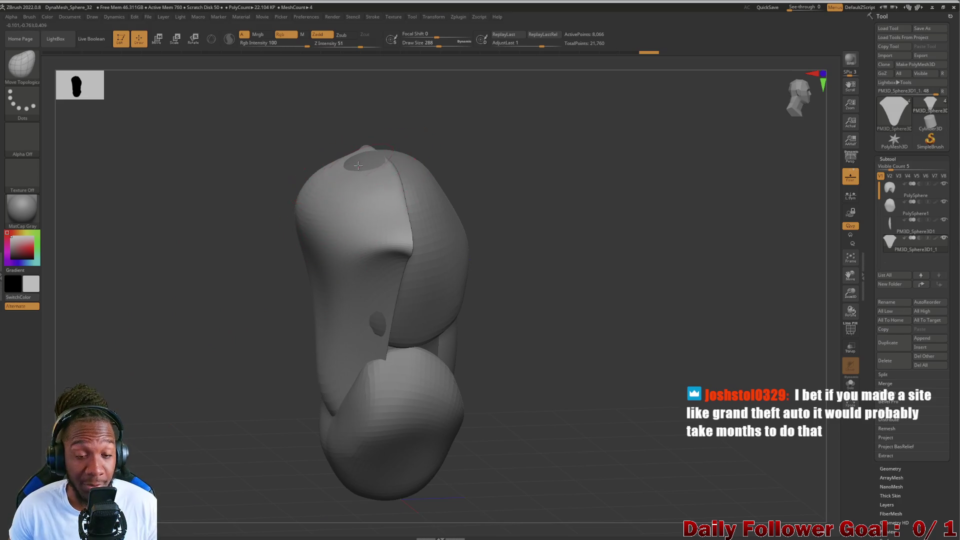
pyautogui.press('[')
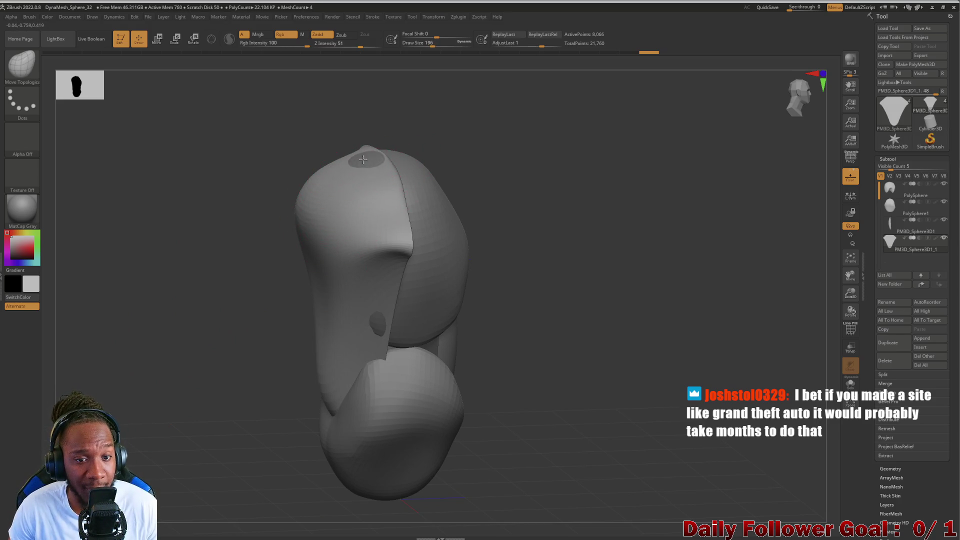
pyautogui.moveTo(241, 217)
pyautogui.mouseDown()
pyautogui.moveTo(150, 255)
pyautogui.moveTo(195, 347)
pyautogui.moveTo(218, 300)
pyautogui.moveTo(185, 317)
pyautogui.moveTo(208, 332)
pyautogui.moveTo(213, 299)
pyautogui.moveTo(191, 347)
pyautogui.moveTo(234, 343)
pyautogui.moveTo(202, 359)
pyautogui.moveTo(205, 370)
pyautogui.moveTo(180, 368)
pyautogui.moveTo(210, 377)
pyautogui.moveTo(200, 383)
pyautogui.moveTo(238, 380)
pyautogui.moveTo(178, 373)
pyautogui.moveTo(206, 378)
pyautogui.moveTo(215, 337)
pyautogui.moveTo(246, 405)
pyautogui.mouseUp()
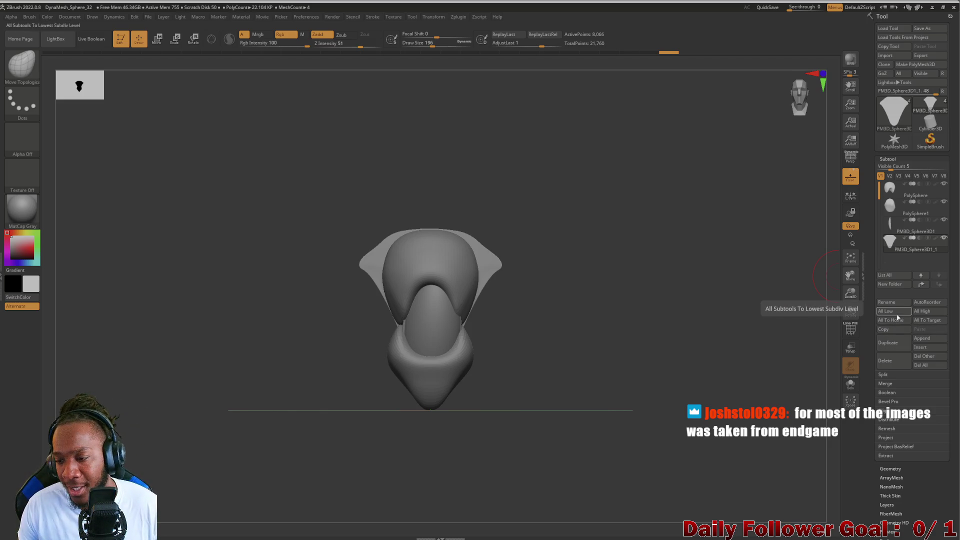
# Append a Sphere3D subtool and draw a Scale transpose line down it.
pyautogui.click(922, 338)
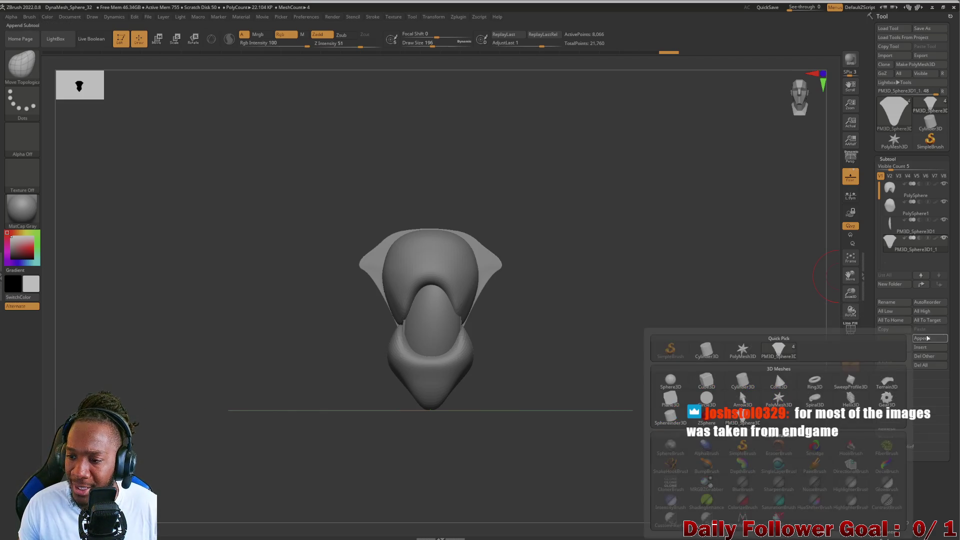
pyautogui.click(669, 379)
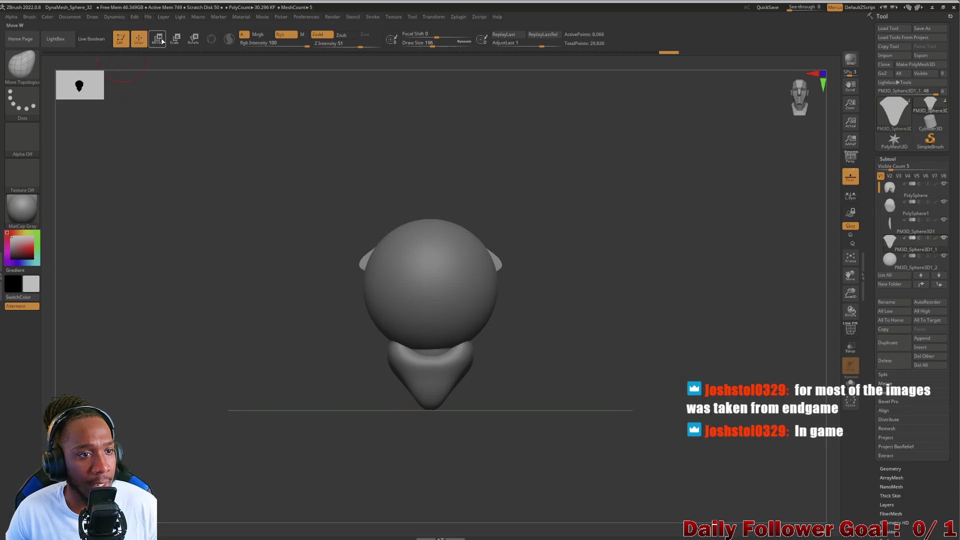
pyautogui.click(176, 44)
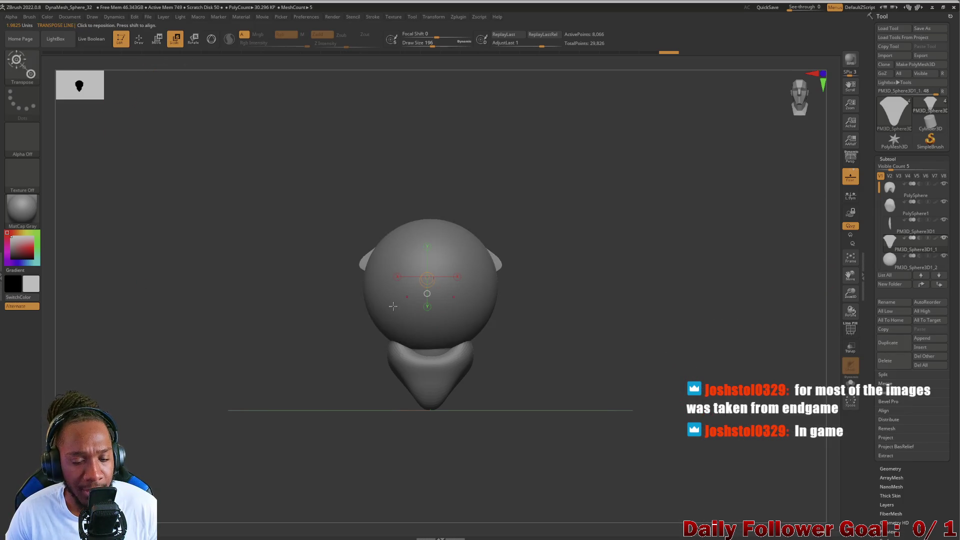
pyautogui.moveTo(433, 219); pyautogui.dragTo(433, 344)
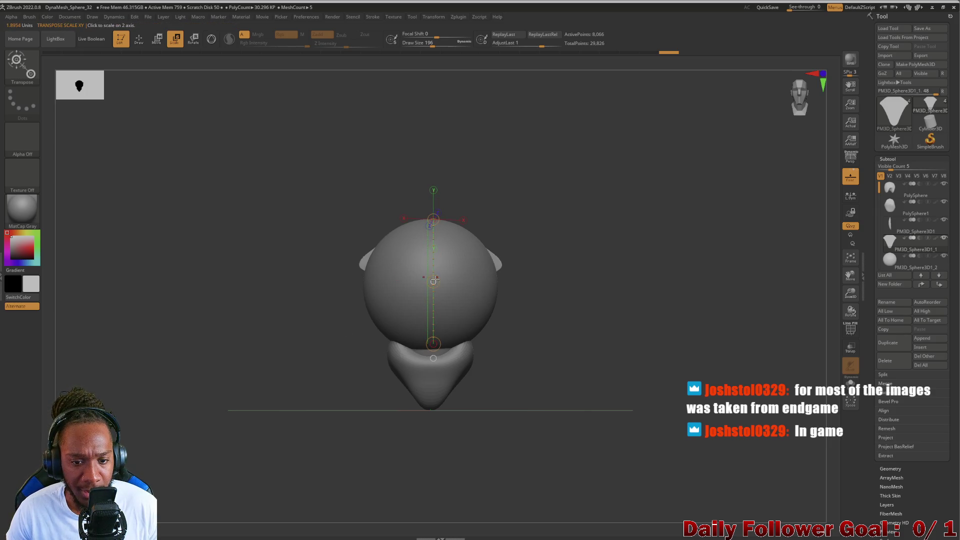
pyautogui.moveTo(433, 282); pyautogui.dragTo(427, 282)
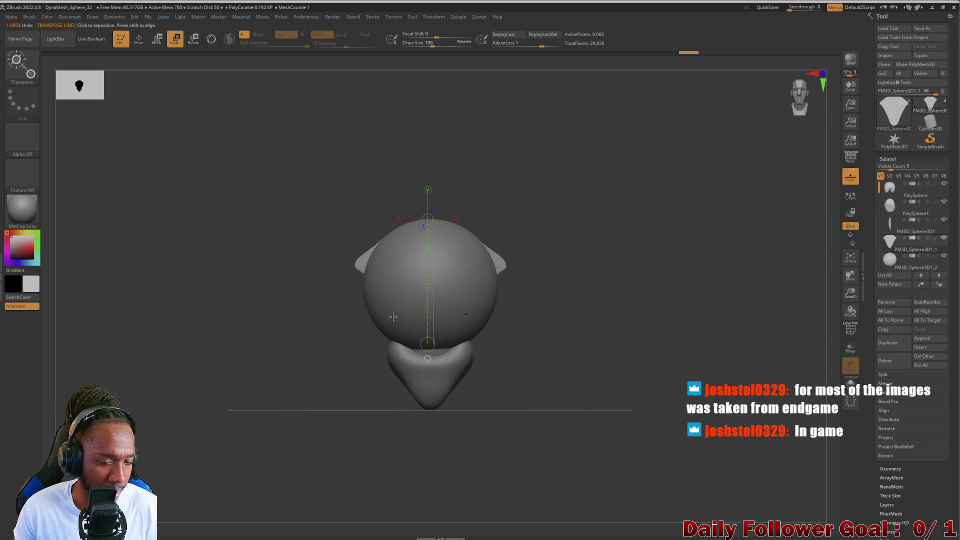
# Shrink the new PM3D_Sphere3D1_2 sphere down to a small ball.
pyautogui.keyDown('alt'); pyautogui.click(428, 282); pyautogui.keyUp('alt')
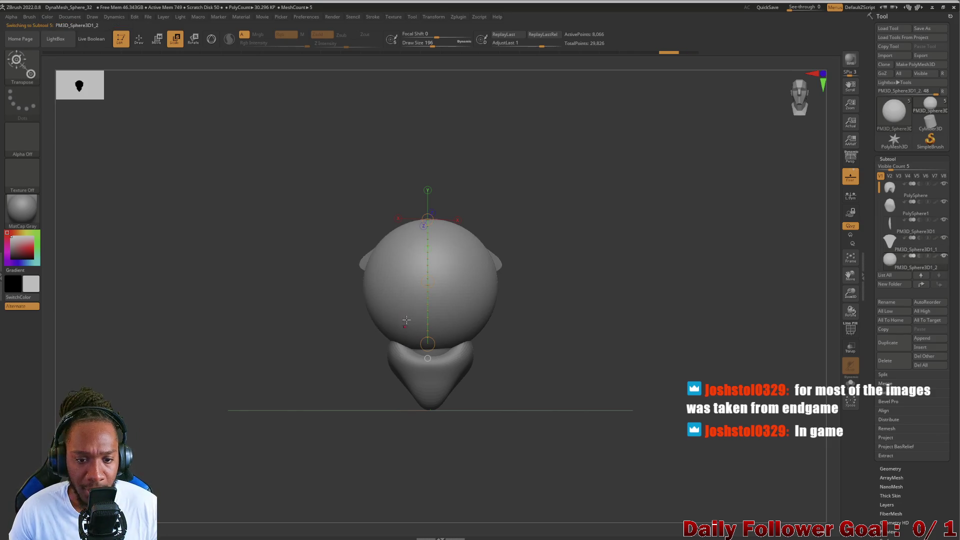
pyautogui.moveTo(429, 283)
pyautogui.mouseDown()
pyautogui.moveTo(429, 300)
pyautogui.moveTo(428, 278)
pyautogui.mouseUp()
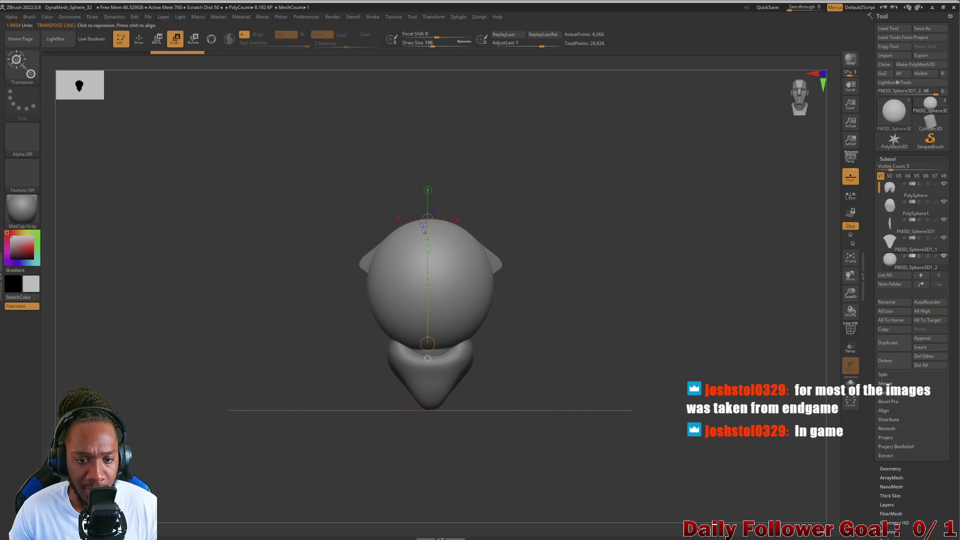
pyautogui.moveTo(426, 241); pyautogui.dragTo(420, 304)
pyautogui.moveTo(429, 216); pyautogui.dragTo(425, 245)
pyautogui.moveTo(339, 346); pyautogui.dragTo(302, 352)
pyautogui.click(156, 38)
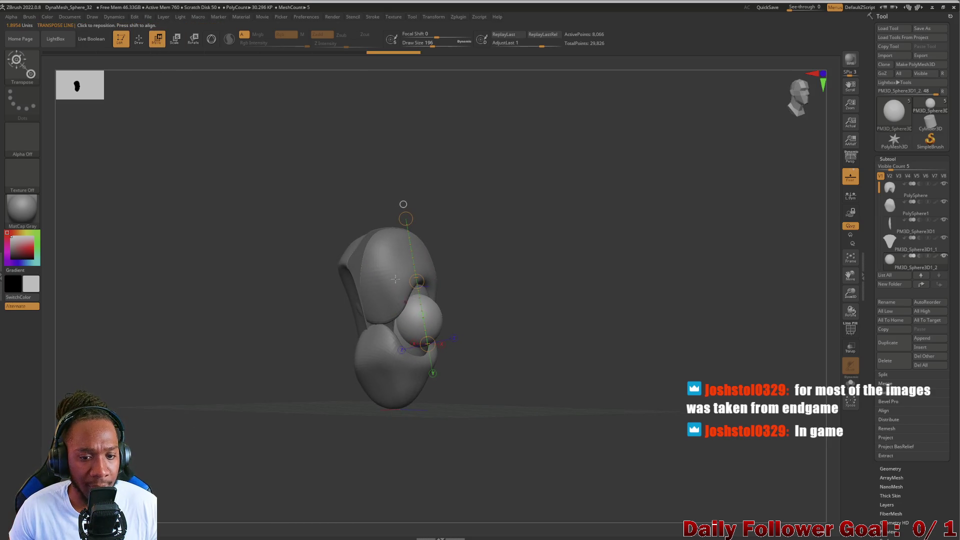
# Move the small sphere onto the front of the chest with the Move transpose.
pyautogui.moveTo(417, 281)
pyautogui.mouseDown()
pyautogui.moveTo(413, 295)
pyautogui.moveTo(408, 265)
pyautogui.mouseUp()
pyautogui.moveTo(280, 320)
pyautogui.mouseDown()
pyautogui.moveTo(200, 322)
pyautogui.moveTo(215, 337)
pyautogui.moveTo(221, 400)
pyautogui.moveTo(285, 430)
pyautogui.mouseUp()
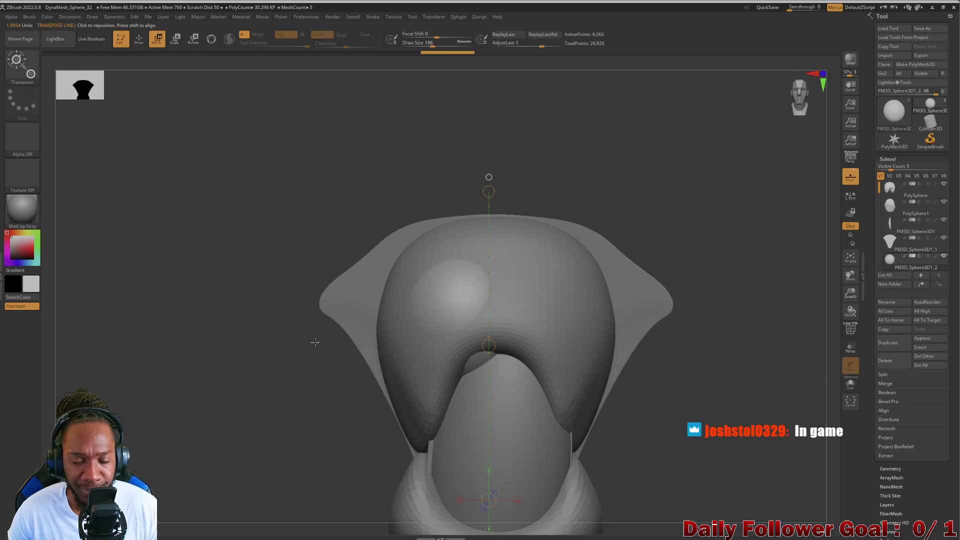
pyautogui.moveTo(315, 342)
pyautogui.mouseDown()
pyautogui.moveTo(295, 354)
pyautogui.moveTo(264, 331)
pyautogui.mouseUp()
pyautogui.press('q')
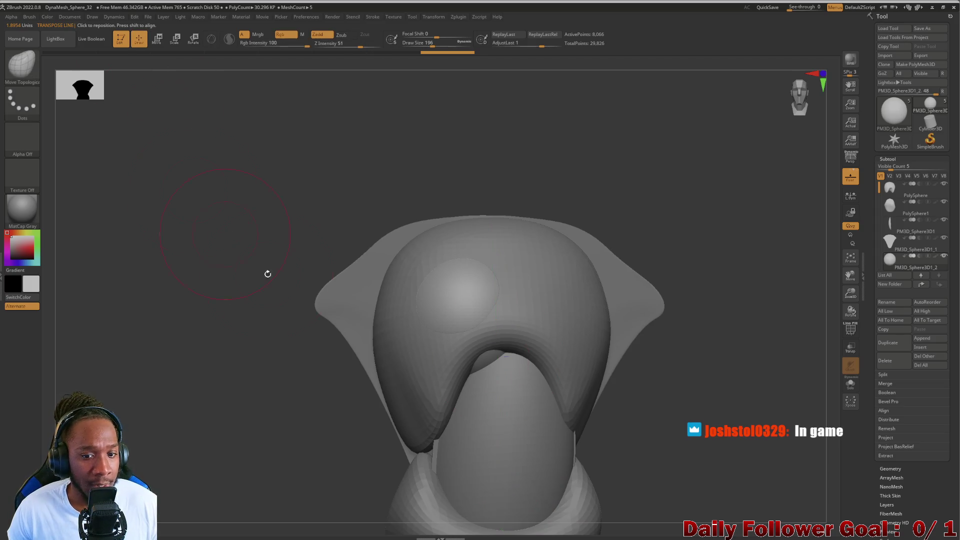
pyautogui.moveTo(282, 359); pyautogui.dragTo(332, 352)
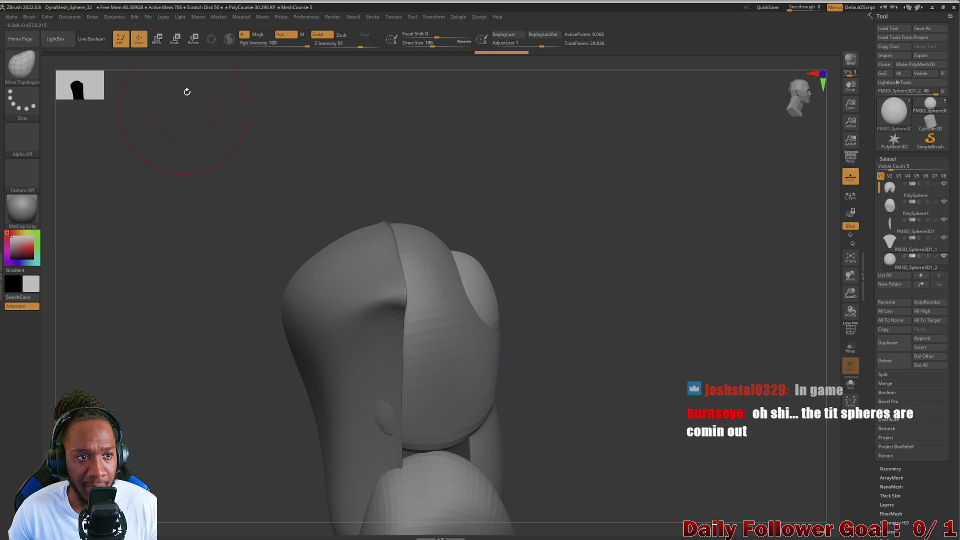
pyautogui.press('w')
pyautogui.moveTo(476, 333); pyautogui.dragTo(540, 360)
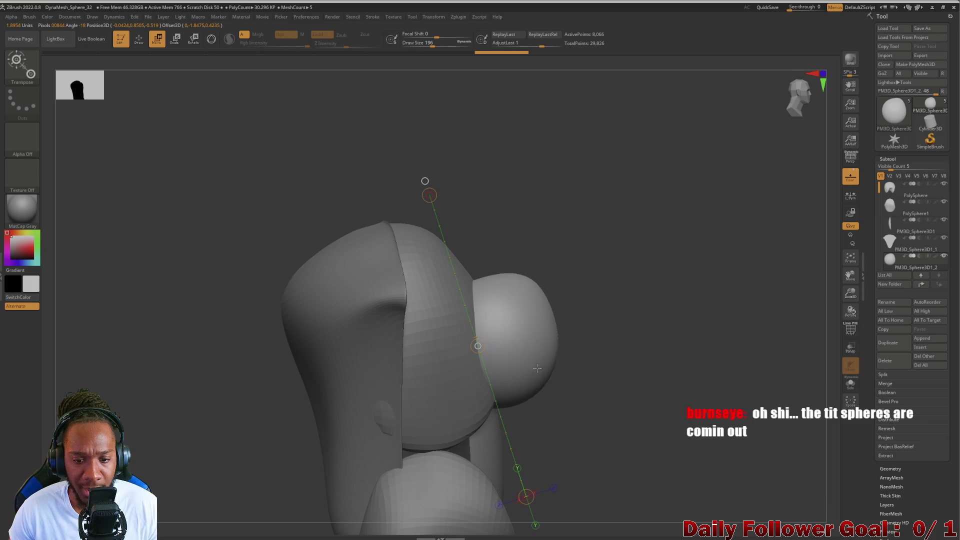
# Shift the sphere upward against the neck, checking its placement from the side.
pyautogui.moveTo(590, 395)
pyautogui.mouseDown()
pyautogui.moveTo(610, 409)
pyautogui.moveTo(317, 377)
pyautogui.moveTo(350, 370)
pyautogui.mouseUp()
pyautogui.moveTo(513, 341); pyautogui.dragTo(492, 366)
pyautogui.moveTo(476, 277)
pyautogui.mouseDown()
pyautogui.moveTo(462, 395)
pyautogui.moveTo(475, 405)
pyautogui.mouseUp()
pyautogui.moveTo(359, 438)
pyautogui.mouseDown()
pyautogui.moveTo(310, 436)
pyautogui.moveTo(349, 432)
pyautogui.mouseUp()
pyautogui.moveTo(247, 435)
pyautogui.mouseDown()
pyautogui.moveTo(197, 450)
pyautogui.moveTo(215, 472)
pyautogui.mouseUp()
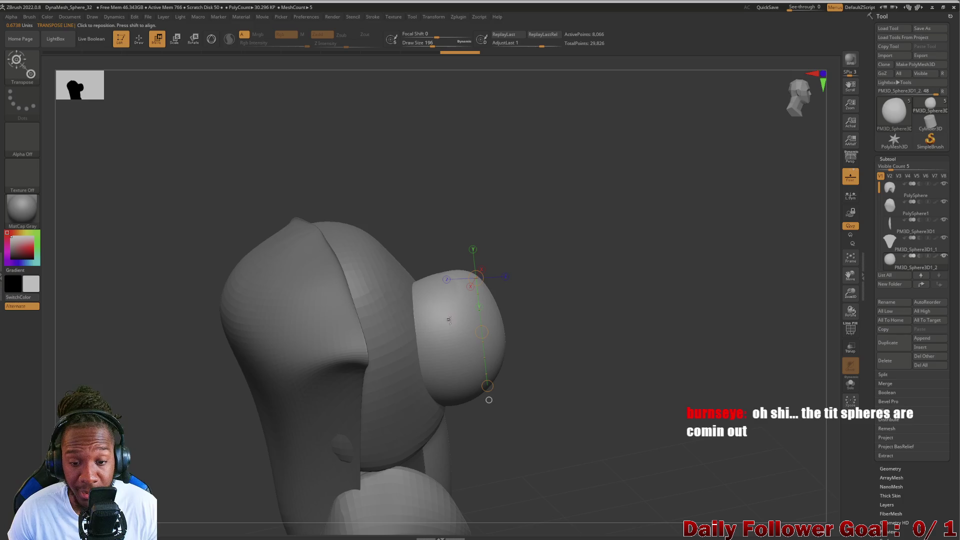
pyautogui.moveTo(480, 342)
pyautogui.mouseDown()
pyautogui.moveTo(407, 350)
pyautogui.moveTo(399, 360)
pyautogui.mouseUp()
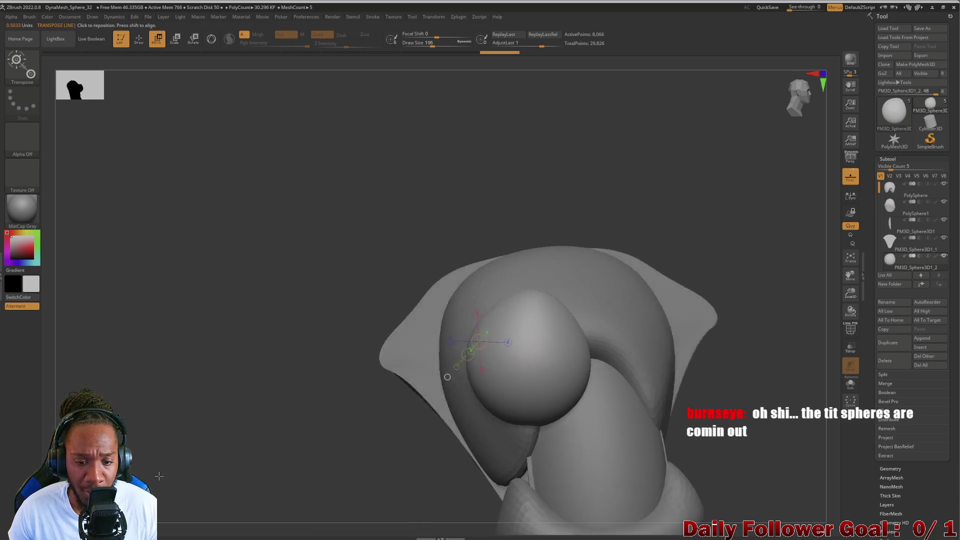
pyautogui.moveTo(201, 482); pyautogui.dragTo(195, 406)
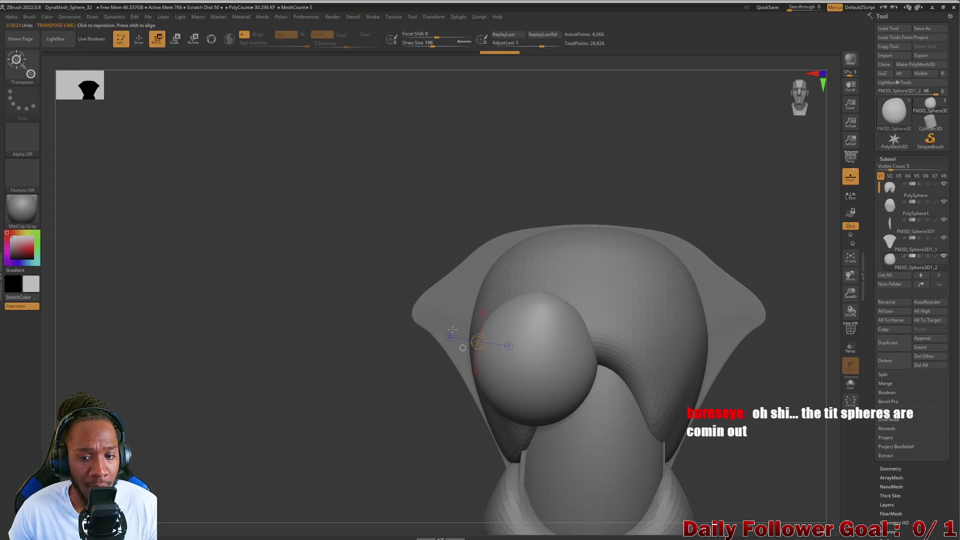
pyautogui.moveTo(536, 270); pyautogui.dragTo(529, 407)
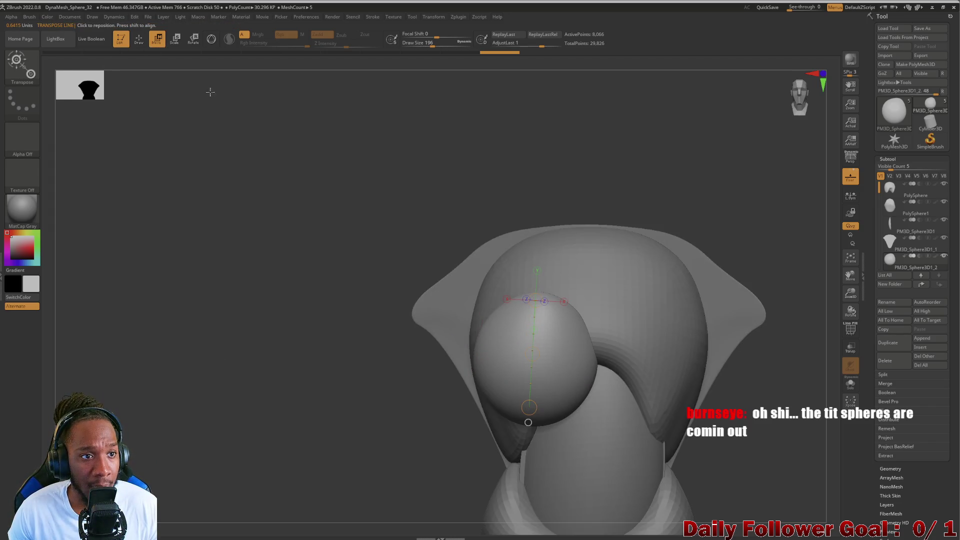
# Scale the front sphere down, then return to Draw with the Move Topological brush.
pyautogui.click(176, 39)
pyautogui.moveTo(529, 352); pyautogui.dragTo(531, 320)
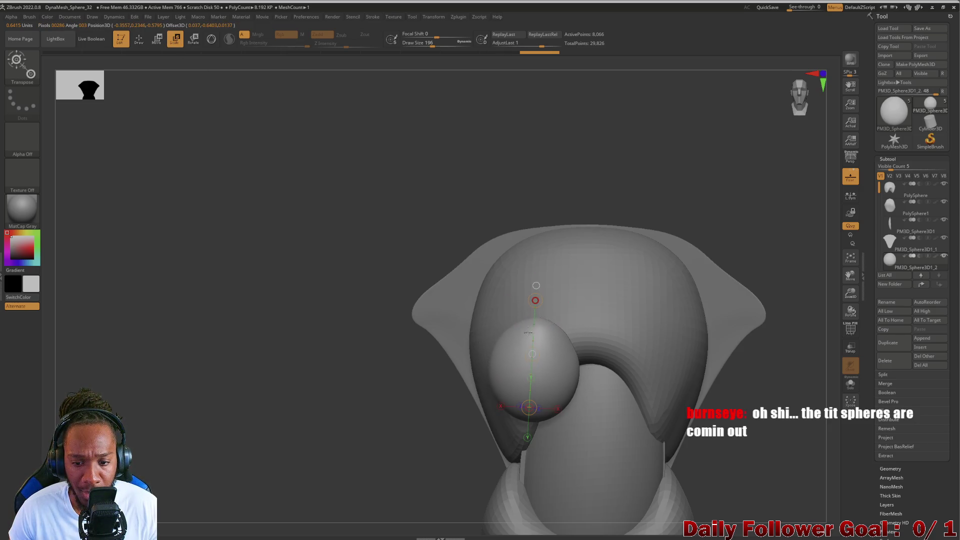
pyautogui.moveTo(650, 410)
pyautogui.mouseDown()
pyautogui.moveTo(375, 414)
pyautogui.moveTo(164, 361)
pyautogui.moveTo(287, 345)
pyautogui.mouseUp()
pyautogui.press('q')
pyautogui.press('b')
pyautogui.press('m')
pyautogui.press('t')
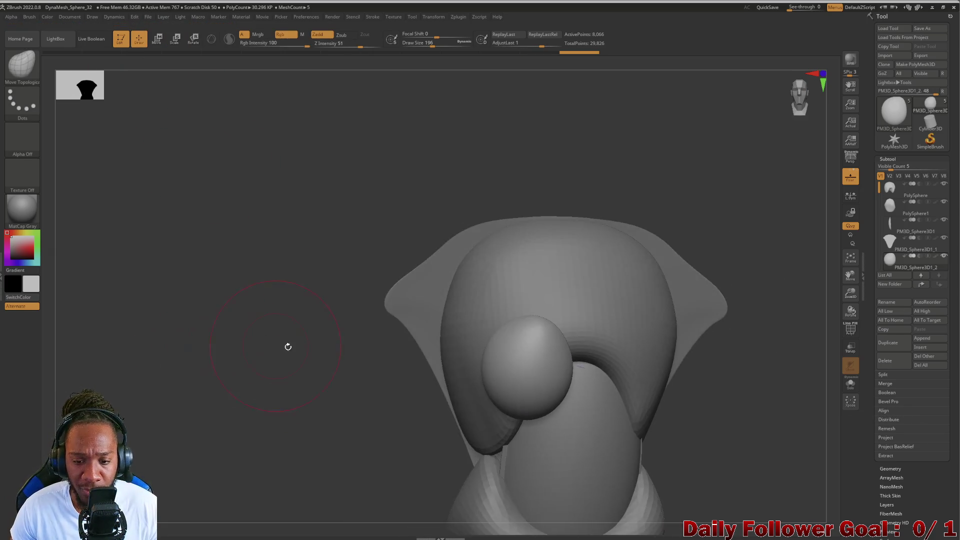
# Pull the small sphere into a bent teardrop lobe, undoing the last stroke.
pyautogui.moveTo(525, 324); pyautogui.dragTo(548, 283)
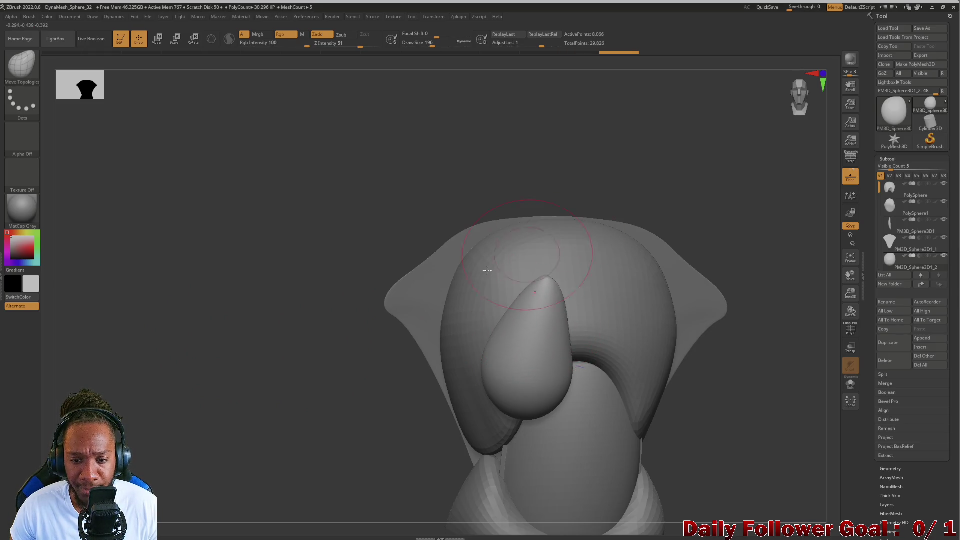
pyautogui.moveTo(350, 345)
pyautogui.mouseDown()
pyautogui.moveTo(260, 345)
pyautogui.moveTo(200, 322)
pyautogui.moveTo(280, 345)
pyautogui.mouseUp()
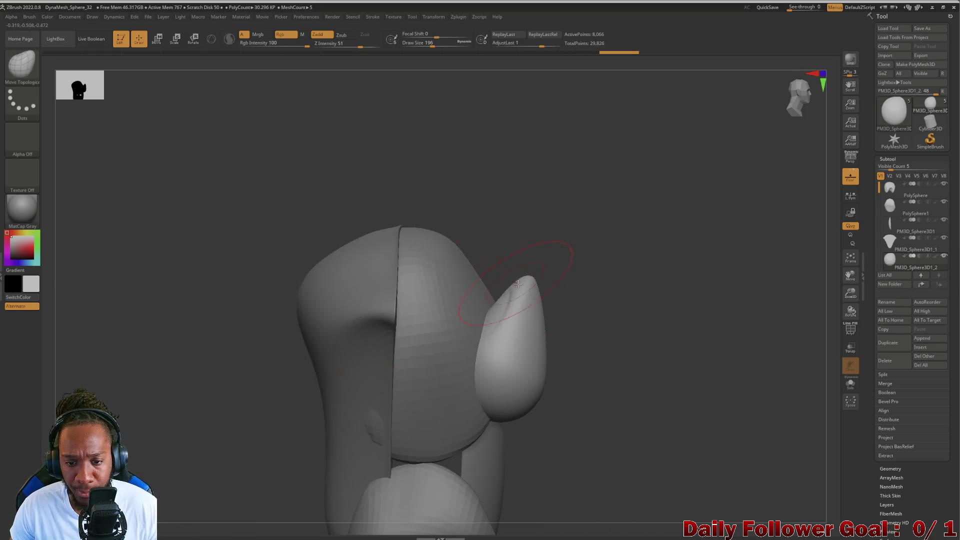
pyautogui.moveTo(533, 280)
pyautogui.mouseDown()
pyautogui.moveTo(505, 315)
pyautogui.moveTo(480, 295)
pyautogui.mouseUp()
pyautogui.moveTo(443, 270); pyautogui.dragTo(474, 268)
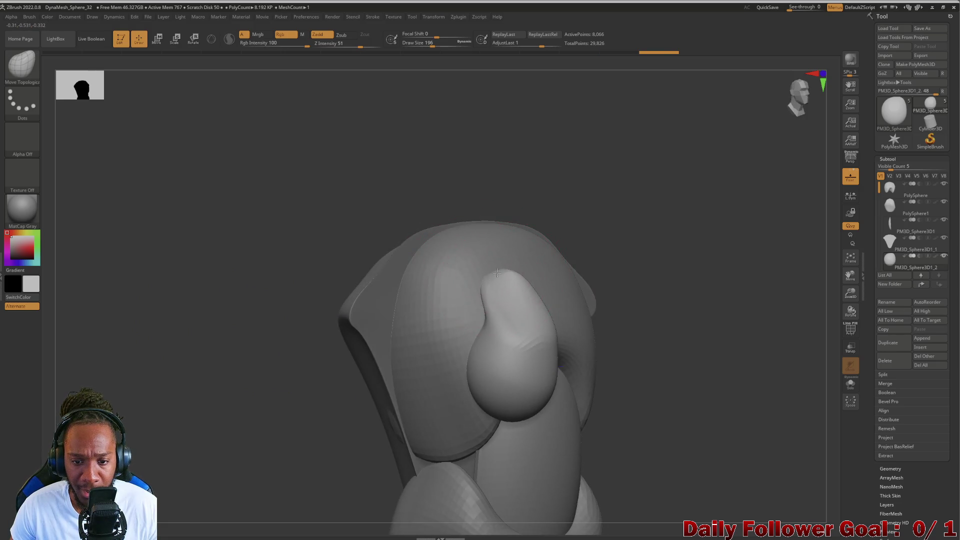
pyautogui.moveTo(500, 210); pyautogui.dragTo(506, 316)
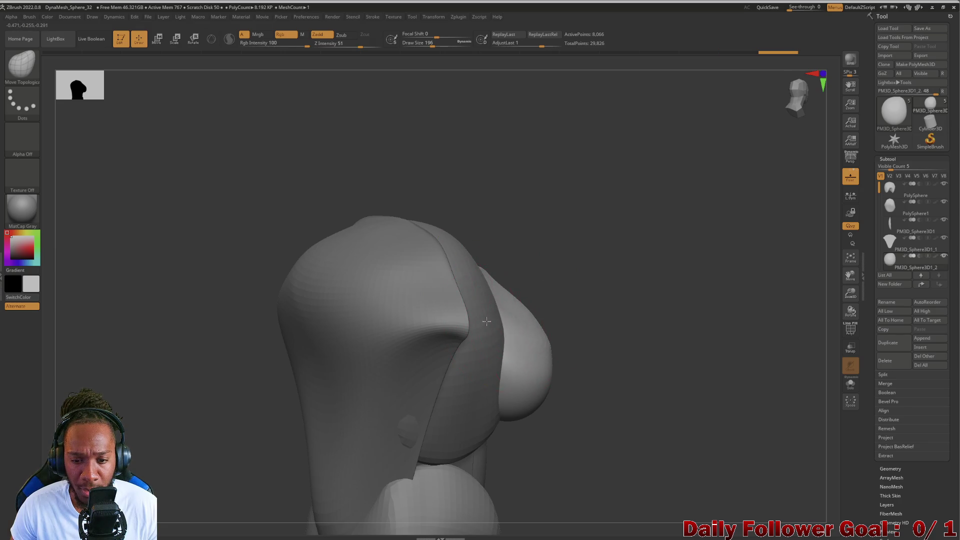
pyautogui.moveTo(570, 345)
pyautogui.mouseDown()
pyautogui.moveTo(595, 343)
pyautogui.moveTo(368, 338)
pyautogui.moveTo(554, 321)
pyautogui.moveTo(550, 302)
pyautogui.moveTo(561, 304)
pyautogui.moveTo(569, 274)
pyautogui.moveTo(499, 293)
pyautogui.mouseUp()
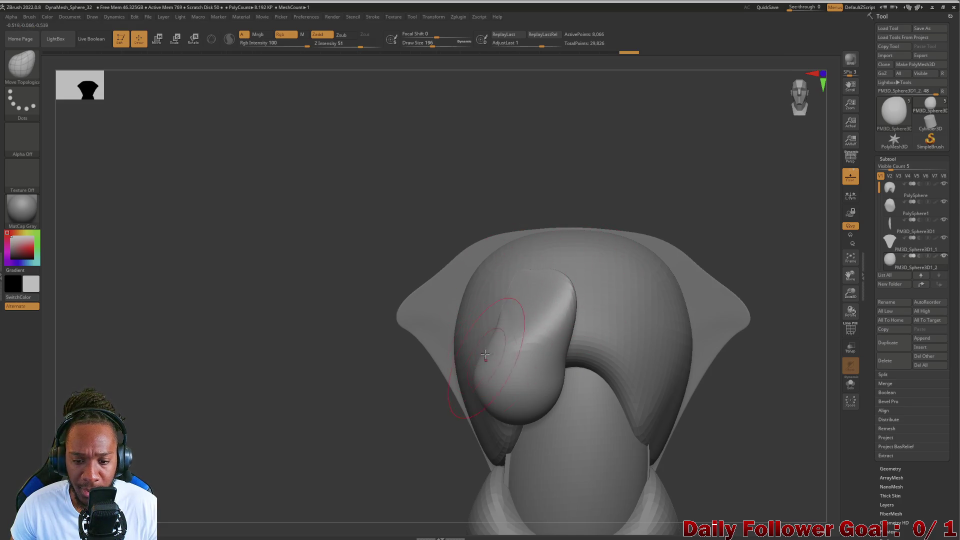
pyautogui.moveTo(485, 355)
pyautogui.mouseDown()
pyautogui.moveTo(498, 333)
pyautogui.moveTo(472, 356)
pyautogui.mouseUp()
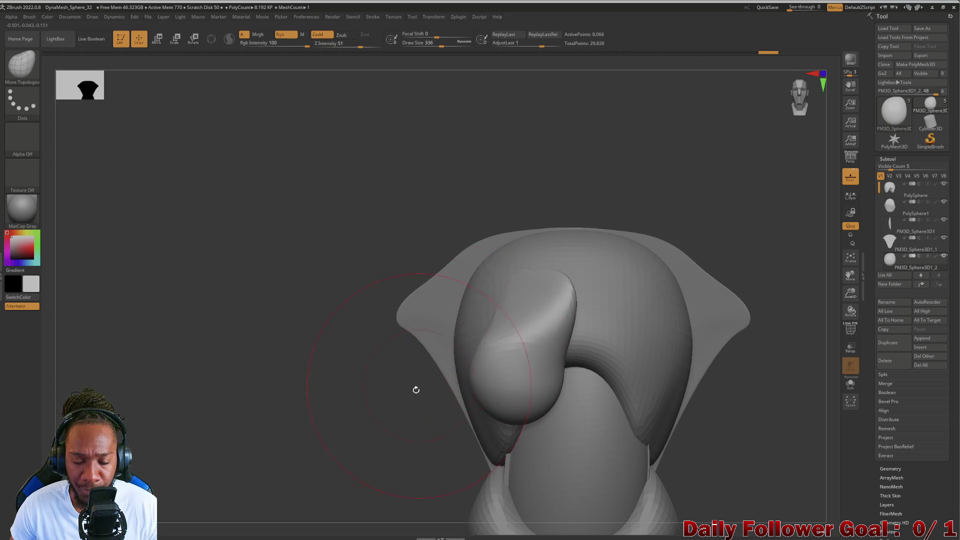
pyautogui.moveTo(415, 388)
pyautogui.mouseDown()
pyautogui.moveTo(445, 364)
pyautogui.moveTo(437, 359)
pyautogui.mouseUp()
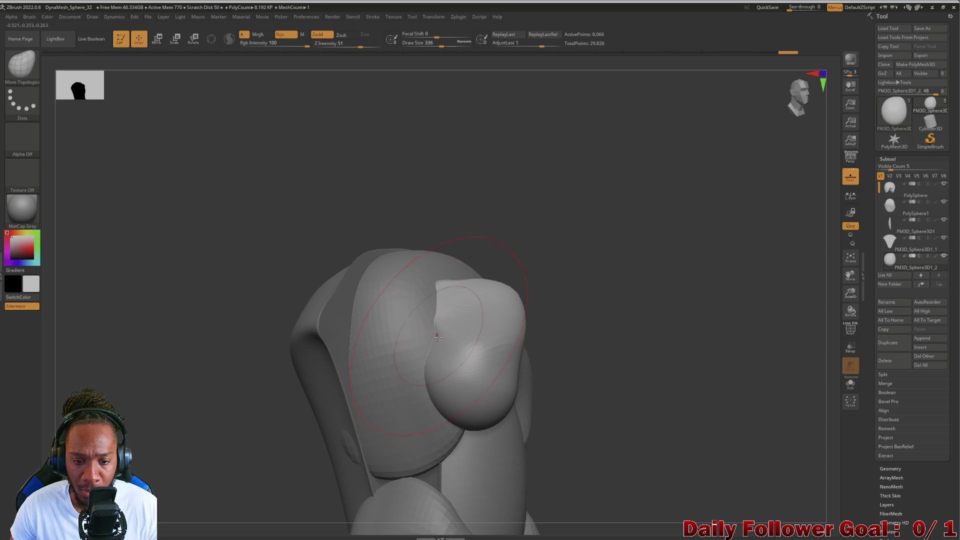
pyautogui.hotkey('ctrl', 'z')
# Lower the draw size to 220 and toggle Solo to inspect individual subtools.
pyautogui.press('[')
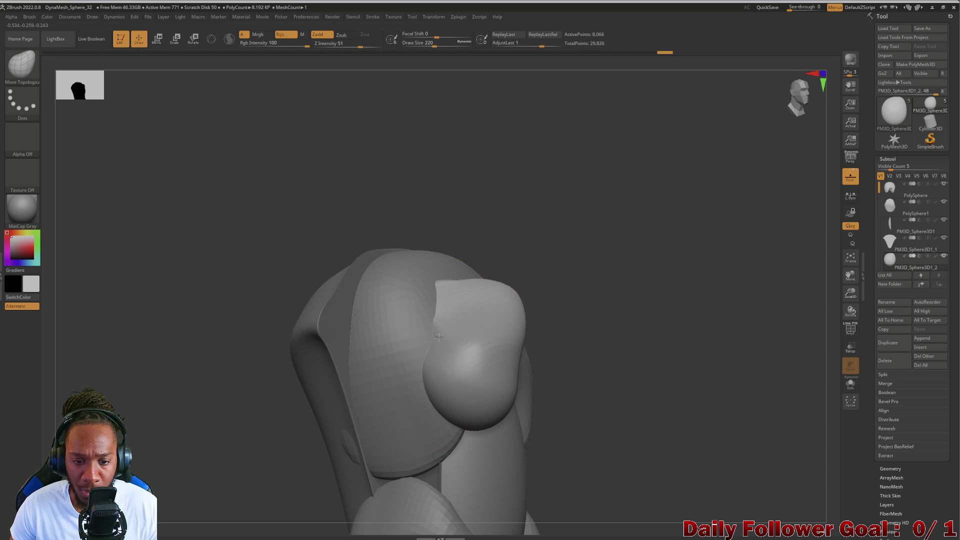
pyautogui.moveTo(274, 392)
pyautogui.mouseDown()
pyautogui.moveTo(197, 392)
pyautogui.moveTo(186, 381)
pyautogui.moveTo(201, 377)
pyautogui.mouseUp()
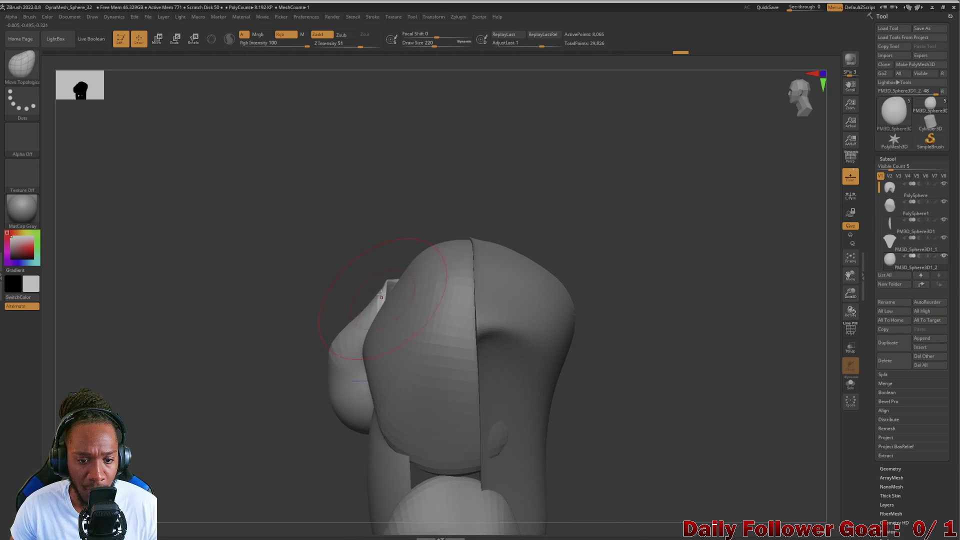
pyautogui.keyDown('ctrl'); pyautogui.keyDown('shift'); pyautogui.click(285, 346); pyautogui.keyUp('shift'); pyautogui.keyUp('ctrl')
pyautogui.keyDown('ctrl'); pyautogui.keyDown('shift'); pyautogui.click(286, 345); pyautogui.keyUp('shift'); pyautogui.keyUp('ctrl')
pyautogui.moveTo(280, 348)
pyautogui.mouseDown()
pyautogui.moveTo(260, 350)
pyautogui.moveTo(260, 335)
pyautogui.moveTo(154, 377)
pyautogui.moveTo(206, 377)
pyautogui.moveTo(255, 328)
pyautogui.moveTo(374, 320)
pyautogui.moveTo(317, 285)
pyautogui.moveTo(295, 302)
pyautogui.mouseUp()
pyautogui.keyDown('ctrl'); pyautogui.keyDown('shift'); pyautogui.click(374, 320); pyautogui.keyUp('shift'); pyautogui.keyUp('ctrl')
pyautogui.keyDown('ctrl'); pyautogui.keyDown('shift'); pyautogui.click(311, 318); pyautogui.keyUp('shift'); pyautogui.keyUp('ctrl')
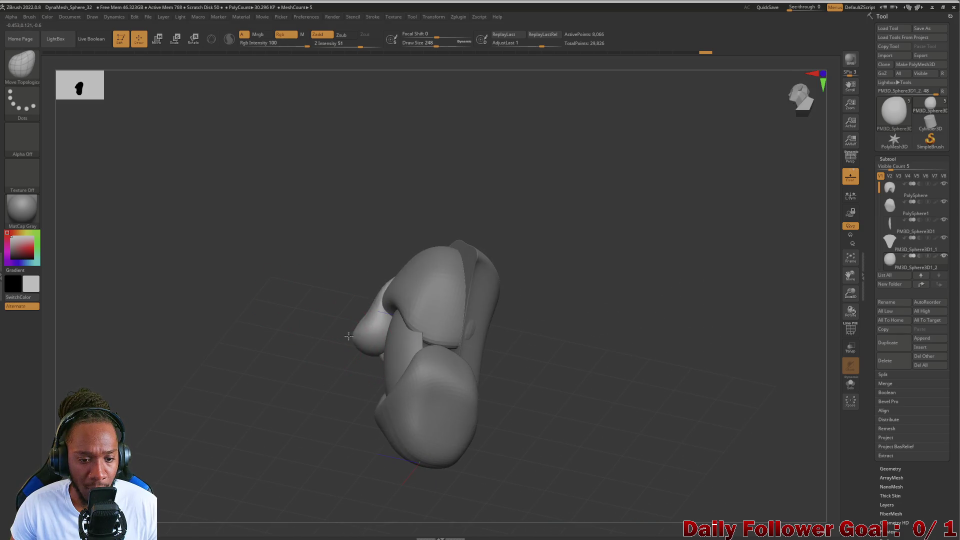
# Orbit around the full five-subtool figure and snap back to the front view.
pyautogui.moveTo(308, 326)
pyautogui.mouseDown()
pyautogui.moveTo(360, 315)
pyautogui.moveTo(340, 325)
pyautogui.mouseUp()
pyautogui.moveTo(278, 345)
pyautogui.mouseDown()
pyautogui.moveTo(320, 270)
pyautogui.moveTo(199, 375)
pyautogui.moveTo(230, 384)
pyautogui.mouseUp()
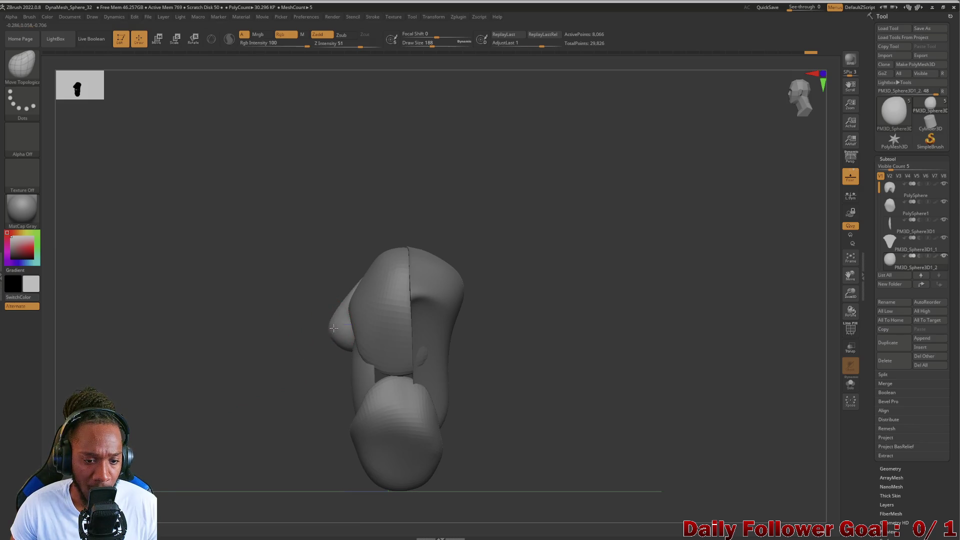
pyautogui.keyDown('shift'); pyautogui.moveTo(262, 360); pyautogui.dragTo(342, 319); pyautogui.keyUp('shift')
pyautogui.moveTo(374, 254)
pyautogui.mouseDown()
pyautogui.moveTo(199, 396)
pyautogui.moveTo(221, 405)
pyautogui.moveTo(221, 368)
pyautogui.moveTo(243, 387)
pyautogui.moveTo(257, 366)
pyautogui.moveTo(235, 385)
pyautogui.moveTo(218, 494)
pyautogui.moveTo(216, 456)
pyautogui.mouseUp()
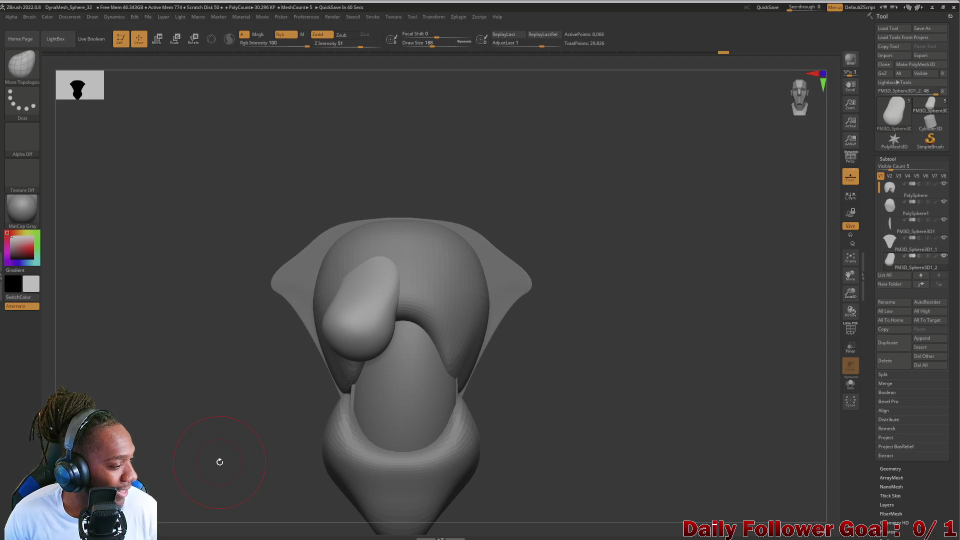
pyautogui.moveTo(176, 416)
pyautogui.mouseDown()
pyautogui.moveTo(143, 452)
pyautogui.moveTo(167, 431)
pyautogui.moveTo(168, 450)
pyautogui.mouseUp()
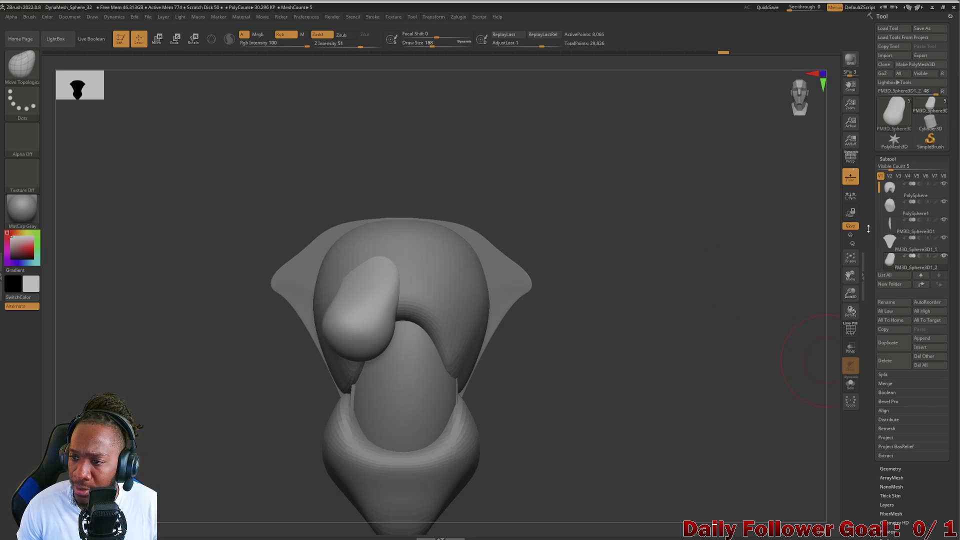
pyautogui.scroll(-2, 897, 254)
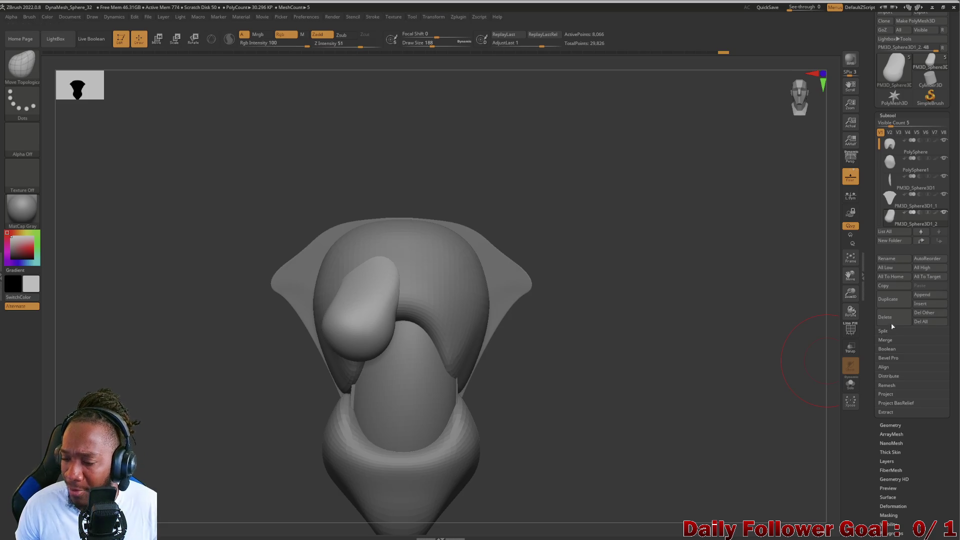
# Try Mirror And Weld from Geometry > Modify Topology on the breast, then undo it.
pyautogui.click(889, 426)
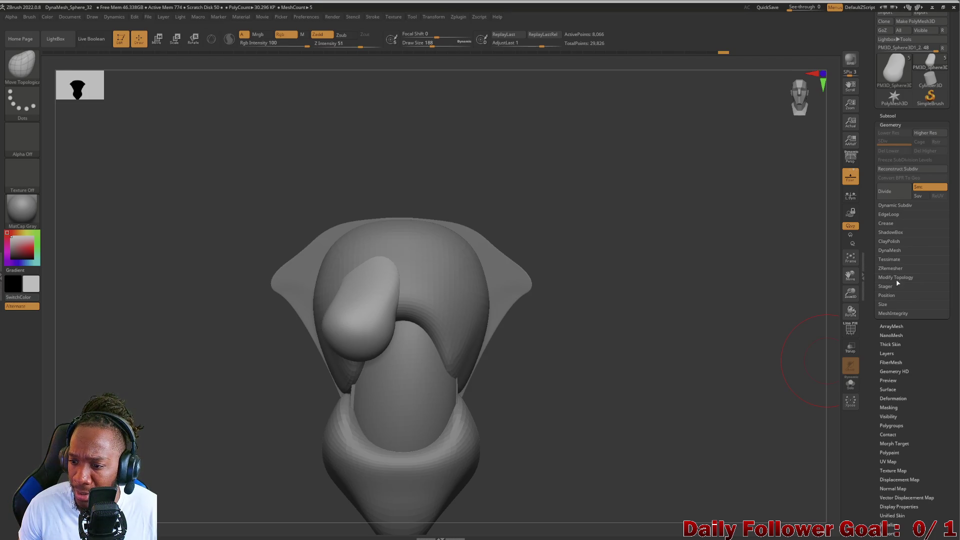
pyautogui.click(896, 278)
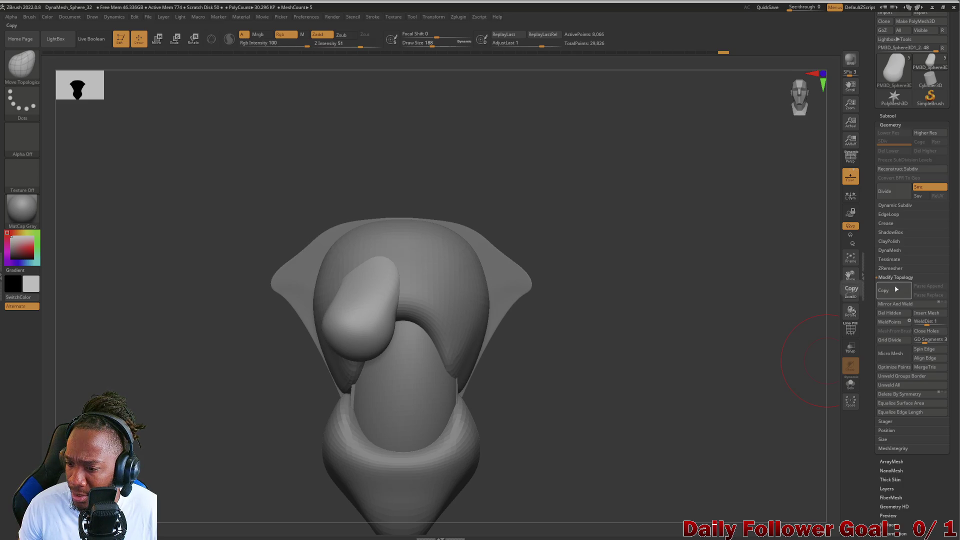
pyautogui.click(895, 304)
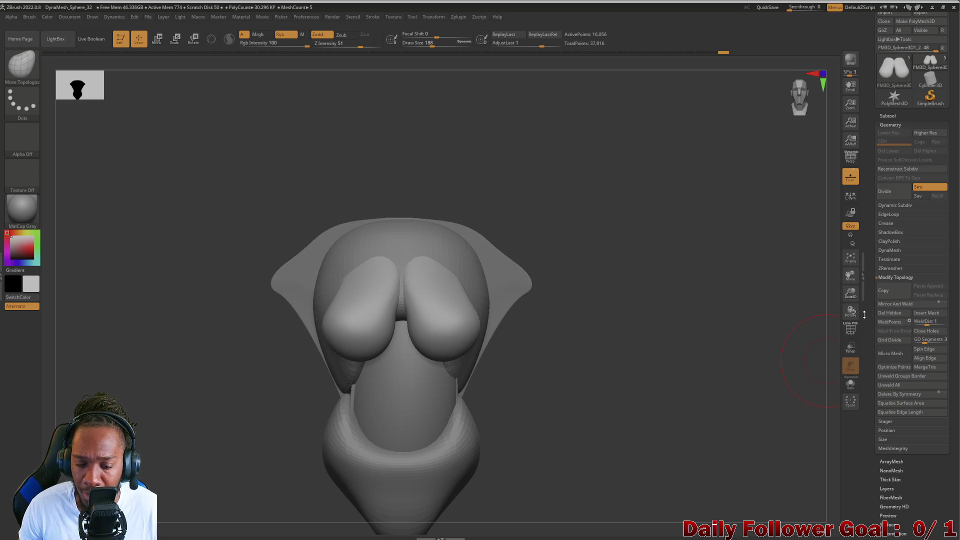
pyautogui.moveTo(278, 386)
pyautogui.mouseDown()
pyautogui.moveTo(233, 398)
pyautogui.moveTo(197, 440)
pyautogui.moveTo(229, 406)
pyautogui.moveTo(227, 467)
pyautogui.moveTo(253, 450)
pyautogui.moveTo(231, 492)
pyautogui.mouseUp()
pyautogui.hotkey('ctrl', 'z')
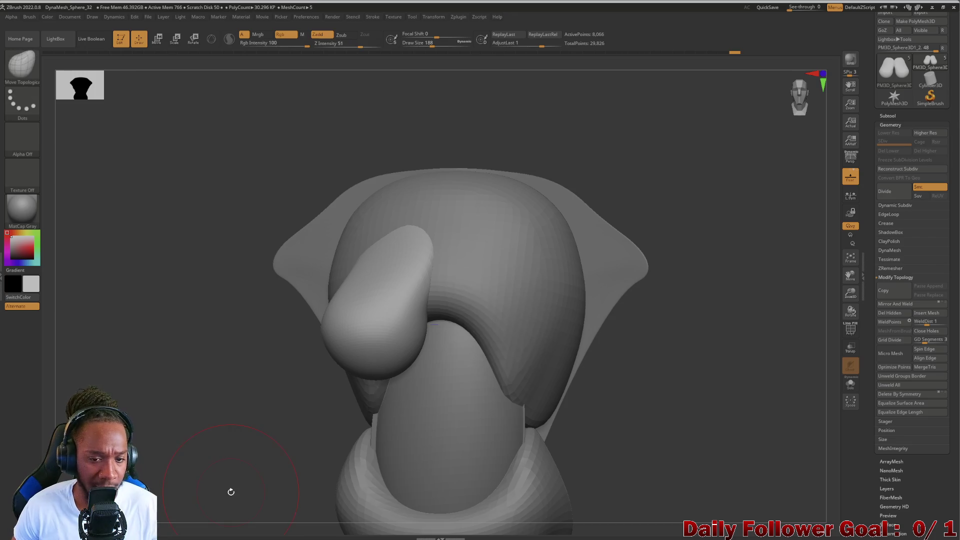
pyautogui.moveTo(210, 351); pyautogui.dragTo(228, 346)
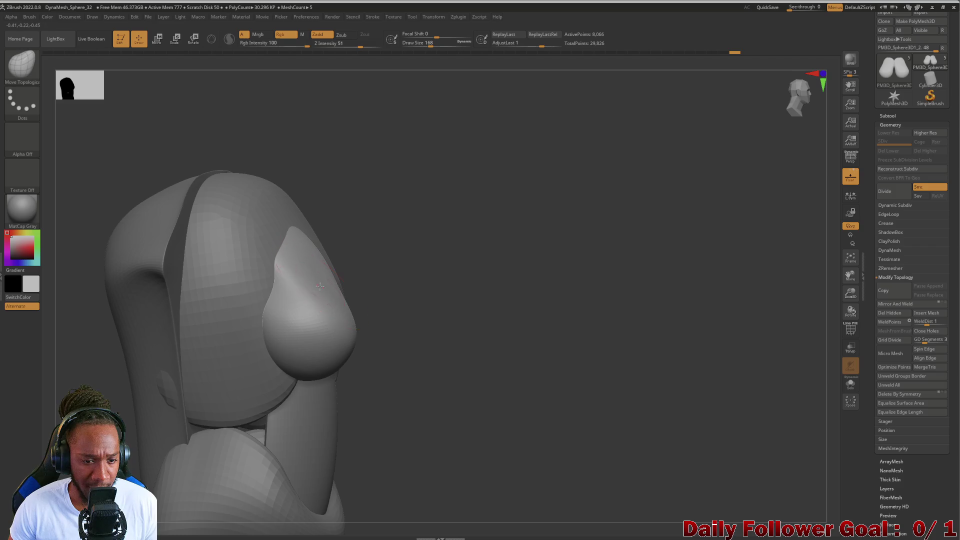
pyautogui.moveTo(480, 350)
pyautogui.mouseDown()
pyautogui.moveTo(420, 358)
pyautogui.moveTo(231, 347)
pyautogui.moveTo(314, 266)
pyautogui.mouseUp()
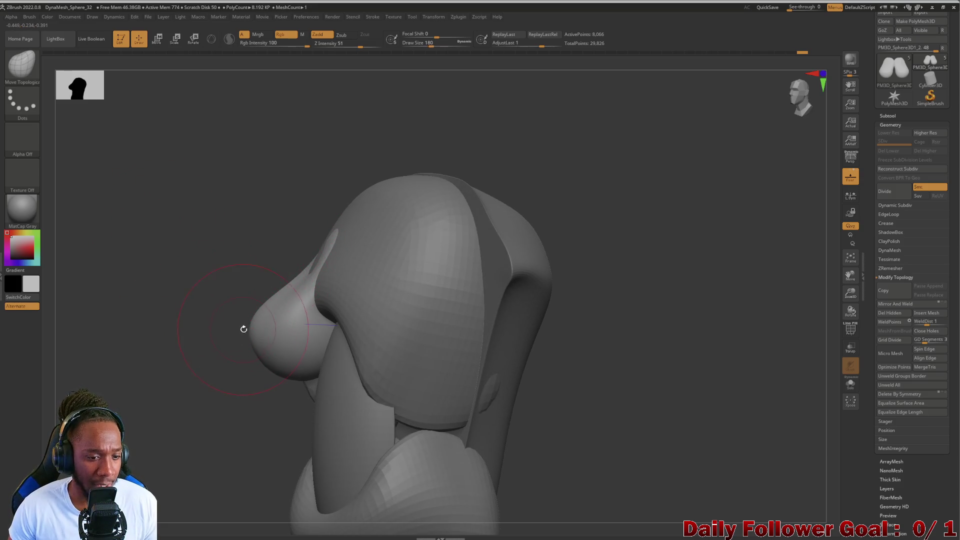
pyautogui.moveTo(245, 334)
pyautogui.mouseDown()
pyautogui.moveTo(176, 332)
pyautogui.moveTo(188, 325)
pyautogui.moveTo(247, 328)
pyautogui.moveTo(126, 362)
pyautogui.mouseUp()
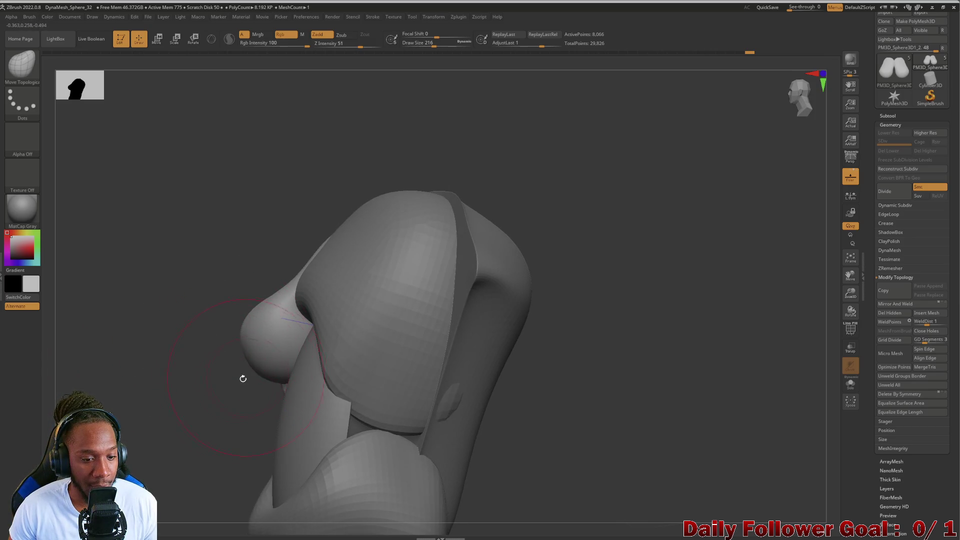
pyautogui.moveTo(242, 377)
pyautogui.keyDown('shift'); pyautogui.mouseDown()
pyautogui.moveTo(266, 256)
pyautogui.moveTo(283, 250)
pyautogui.moveTo(50, 371)
pyautogui.moveTo(116, 395)
pyautogui.mouseUp(); pyautogui.keyUp('shift')
pyautogui.moveTo(130, 383)
pyautogui.mouseDown()
pyautogui.moveTo(190, 364)
pyautogui.moveTo(130, 399)
pyautogui.moveTo(203, 390)
pyautogui.moveTo(166, 366)
pyautogui.mouseUp()
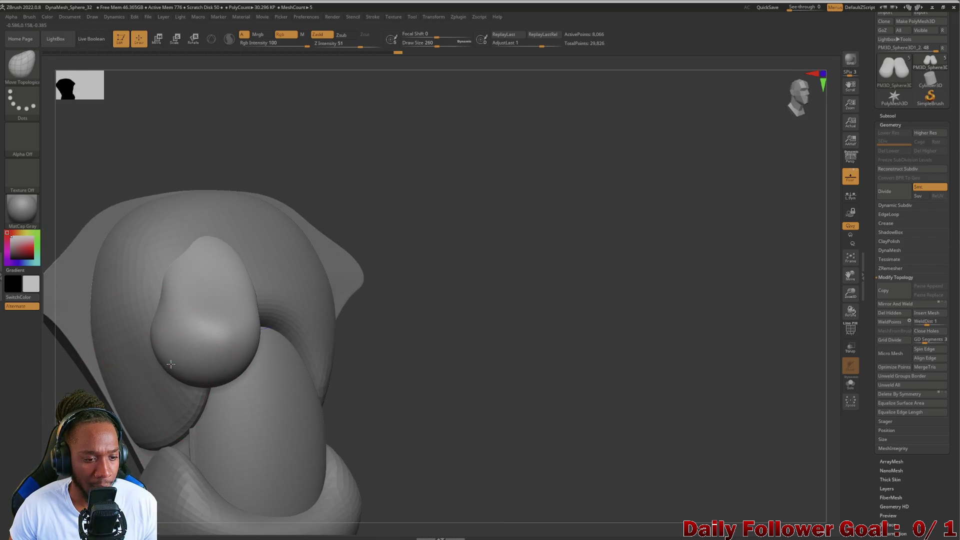
pyautogui.moveTo(356, 407)
pyautogui.mouseDown()
pyautogui.moveTo(72, 366)
pyautogui.moveTo(81, 368)
pyautogui.moveTo(50, 385)
pyautogui.moveTo(58, 400)
pyautogui.moveTo(49, 414)
pyautogui.moveTo(88, 414)
pyautogui.moveTo(116, 430)
pyautogui.moveTo(140, 470)
pyautogui.mouseUp()
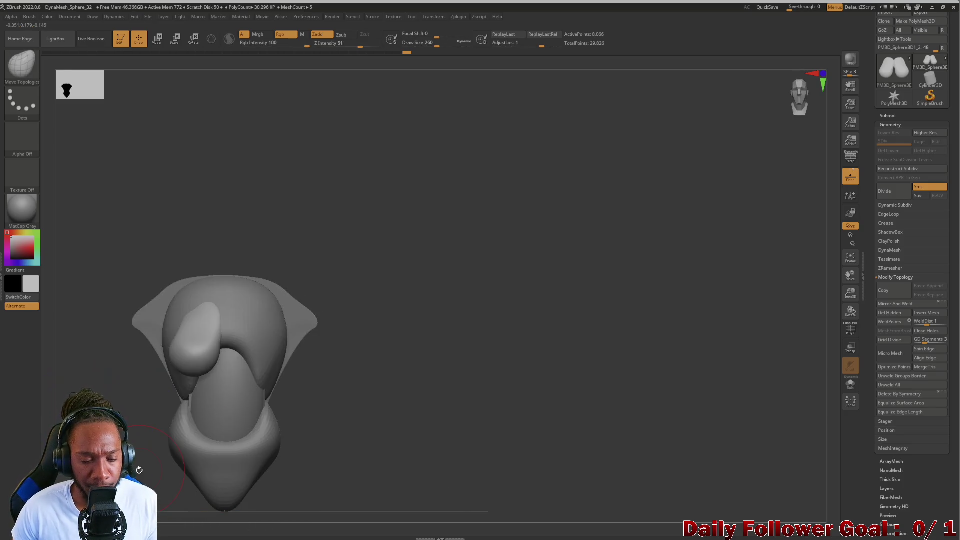
# Mirror And Weld the breast piece, then the PolySphere subtool.
pyautogui.click(895, 304)
pyautogui.moveTo(178, 466)
pyautogui.mouseDown()
pyautogui.moveTo(210, 465)
pyautogui.moveTo(117, 458)
pyautogui.mouseUp()
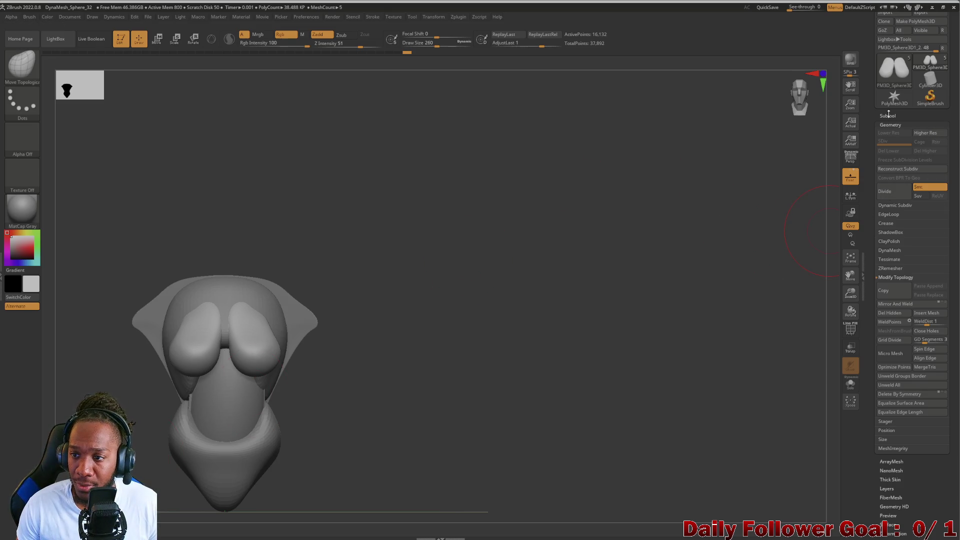
pyautogui.click(888, 116)
pyautogui.click(892, 145)
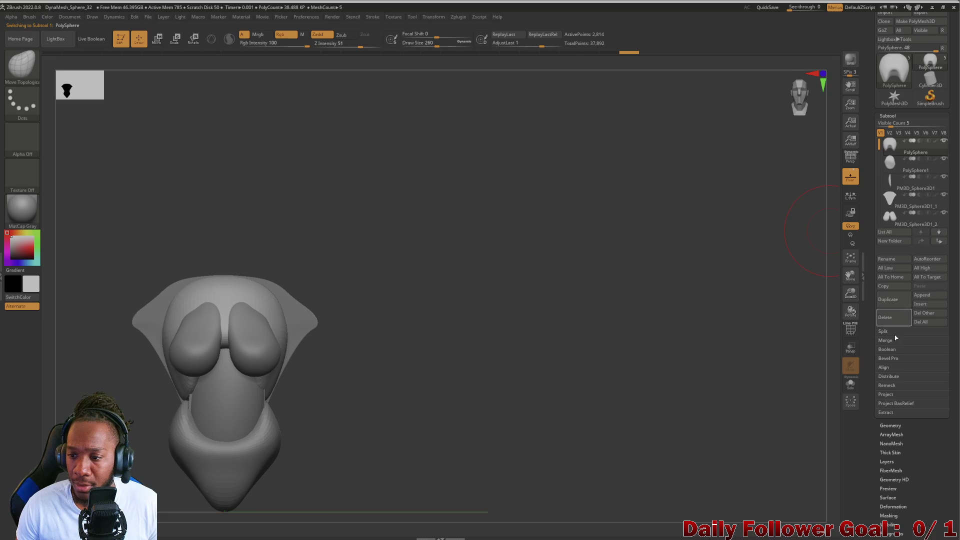
pyautogui.click(891, 426)
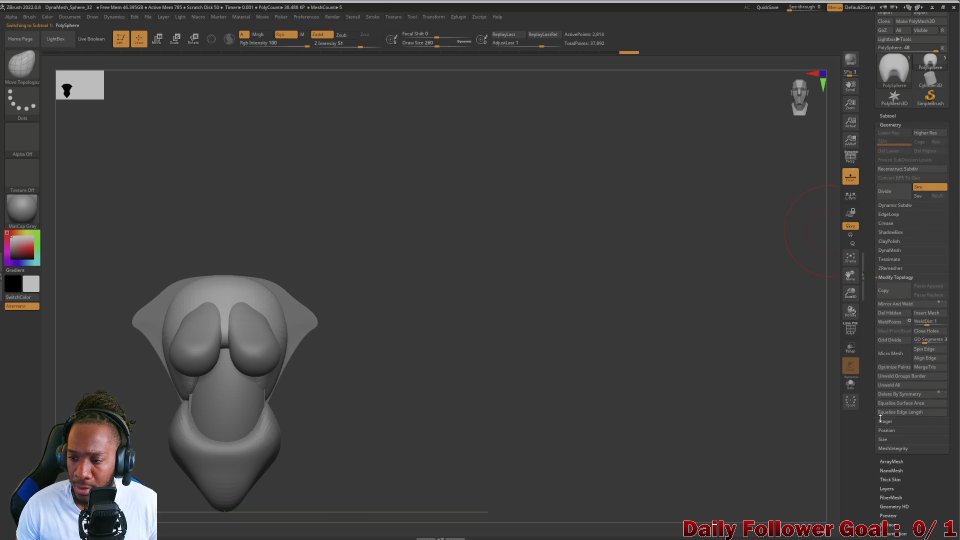
pyautogui.click(905, 305)
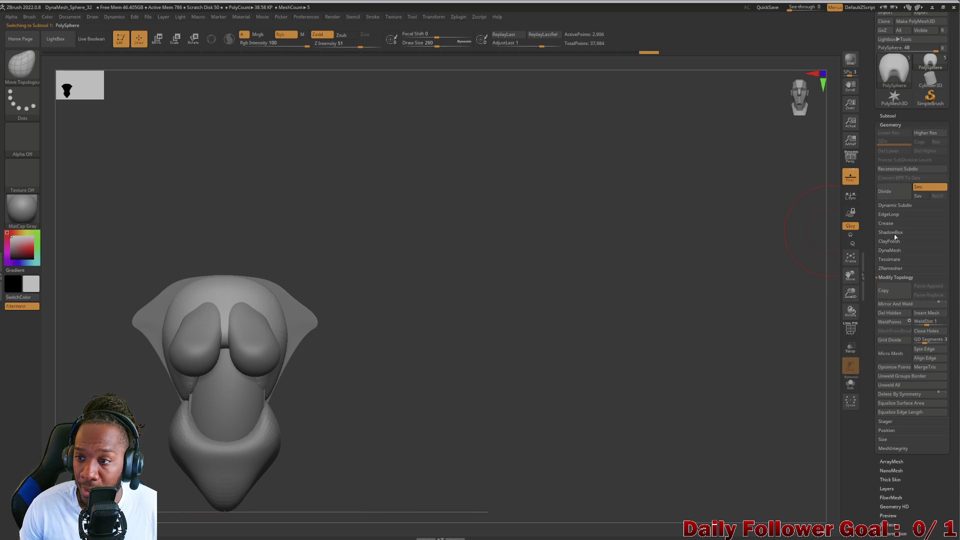
# Select the PM3D_Sphere3D1 subtool and apply Mirror And Weld to it.
pyautogui.click(890, 125)
pyautogui.click(888, 116)
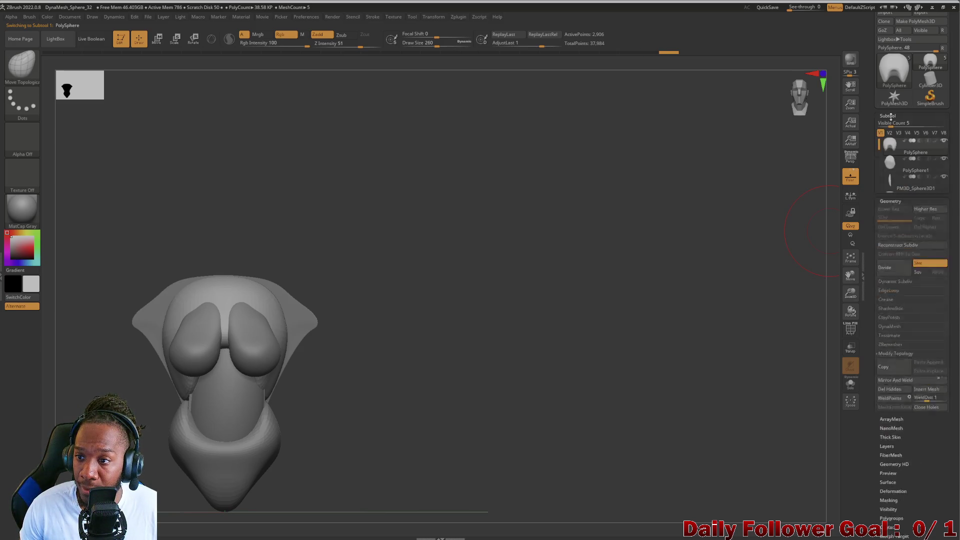
pyautogui.click(902, 176)
pyautogui.click(888, 116)
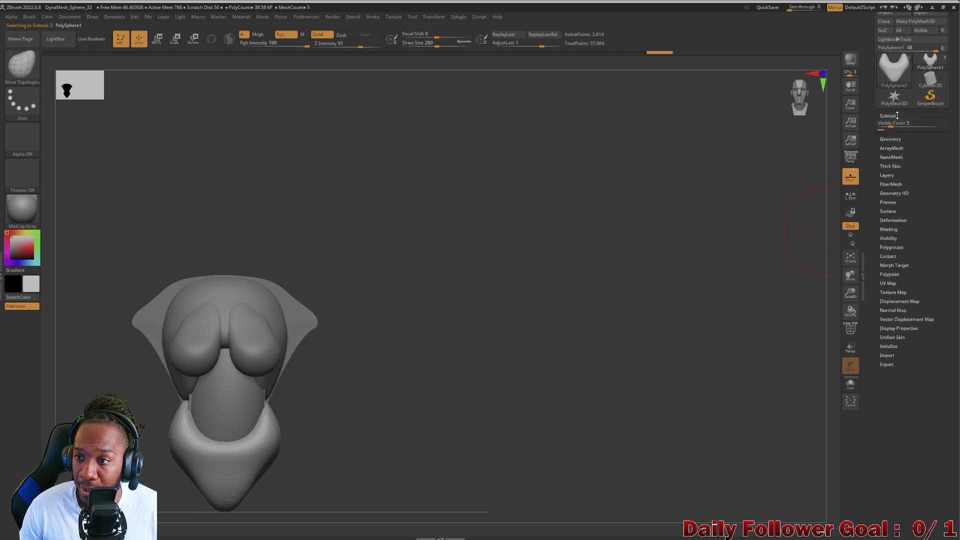
pyautogui.click(890, 125)
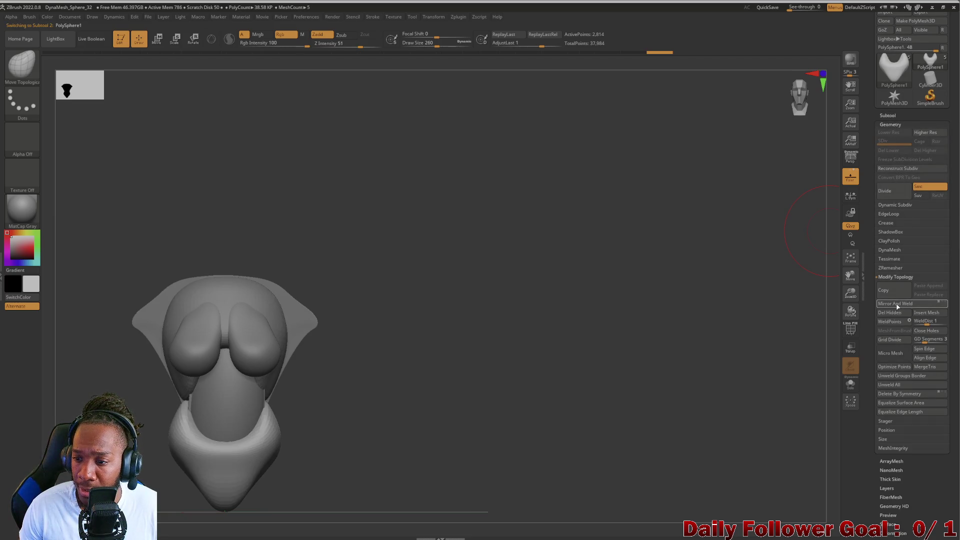
pyautogui.click(883, 119)
pyautogui.click(906, 186)
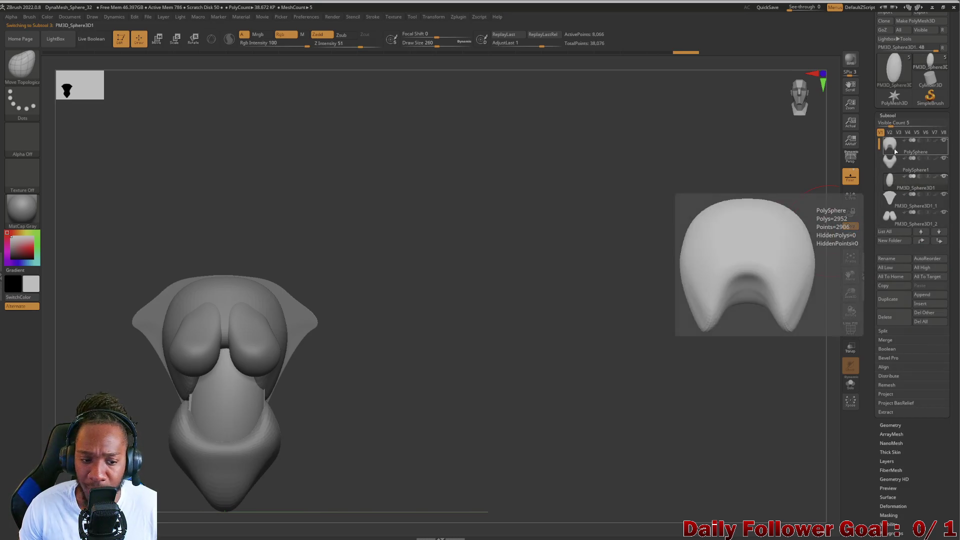
pyautogui.click(887, 116)
pyautogui.click(892, 125)
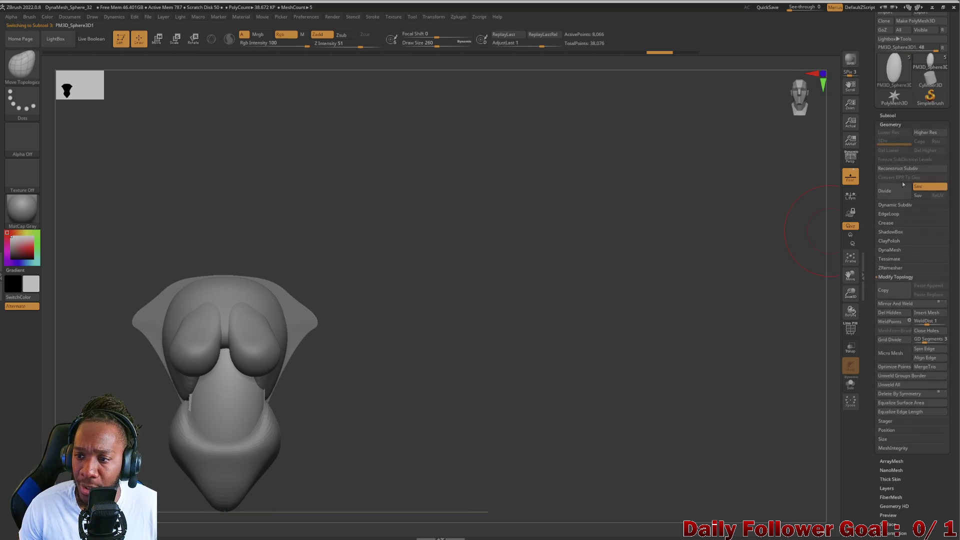
pyautogui.click(899, 304)
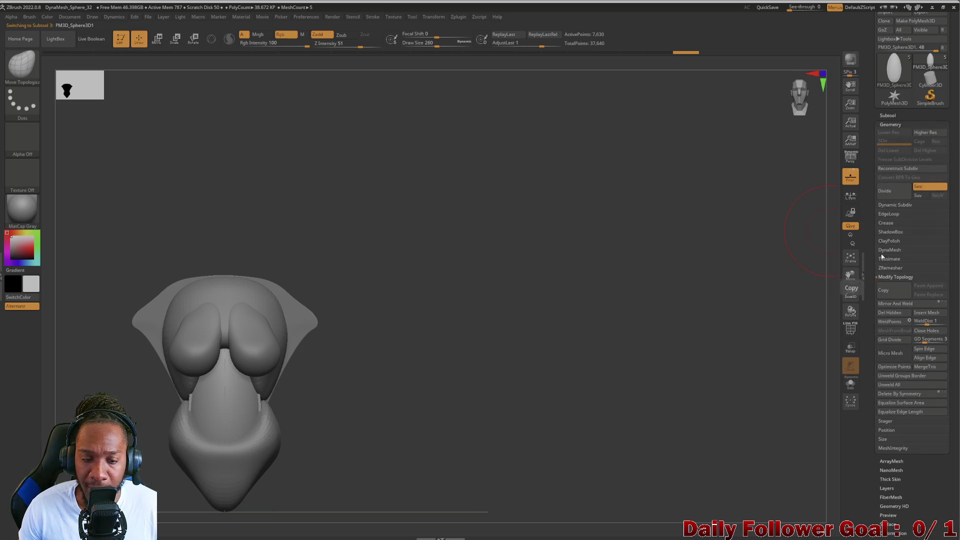
# Mirror And Weld the PM3D_Sphere3D1_1 torso piece across its centre.
pyautogui.click(888, 116)
pyautogui.press('Down')
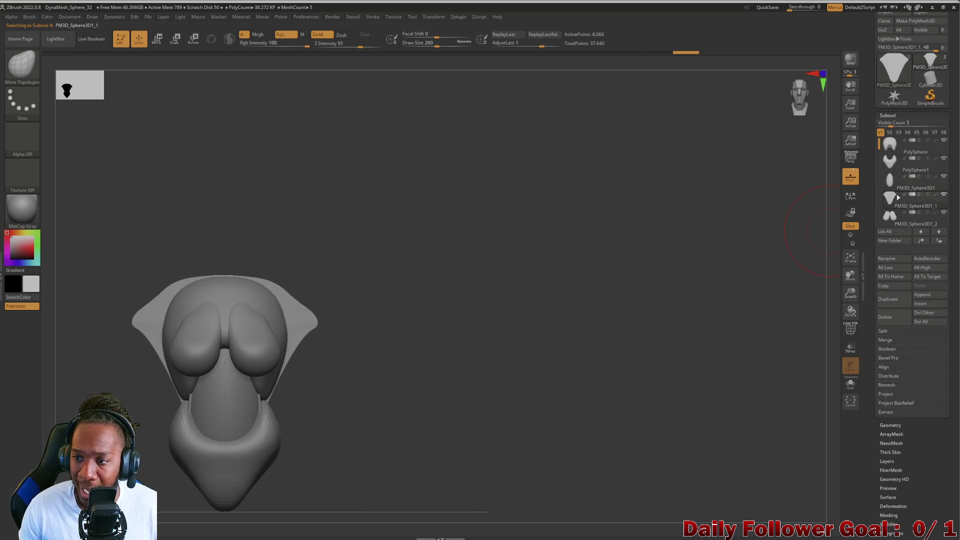
pyautogui.click(890, 116)
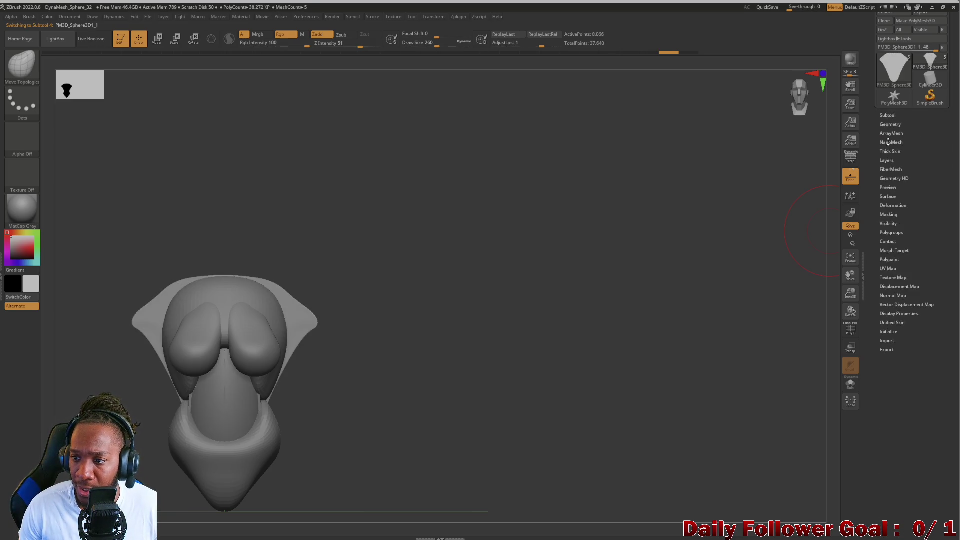
pyautogui.click(891, 125)
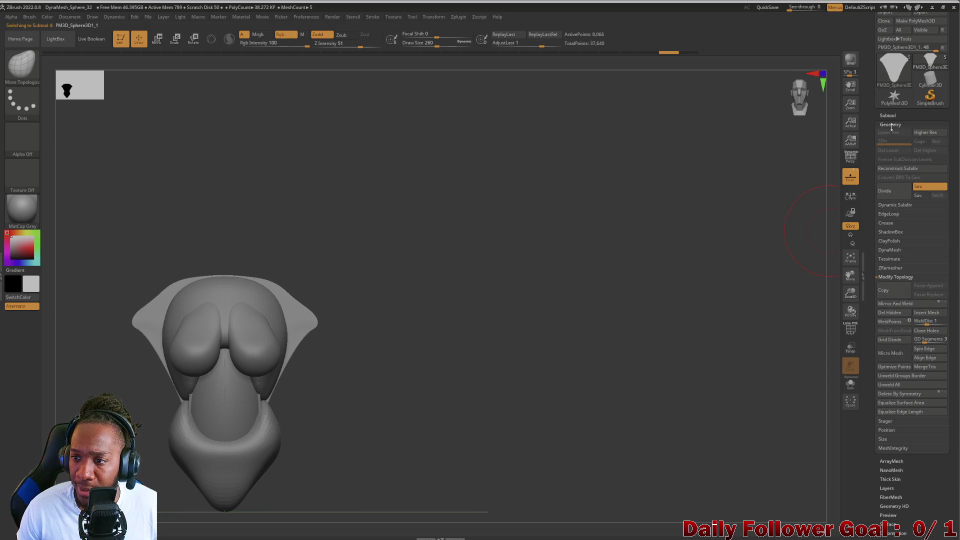
pyautogui.click(891, 125)
pyautogui.click(890, 125)
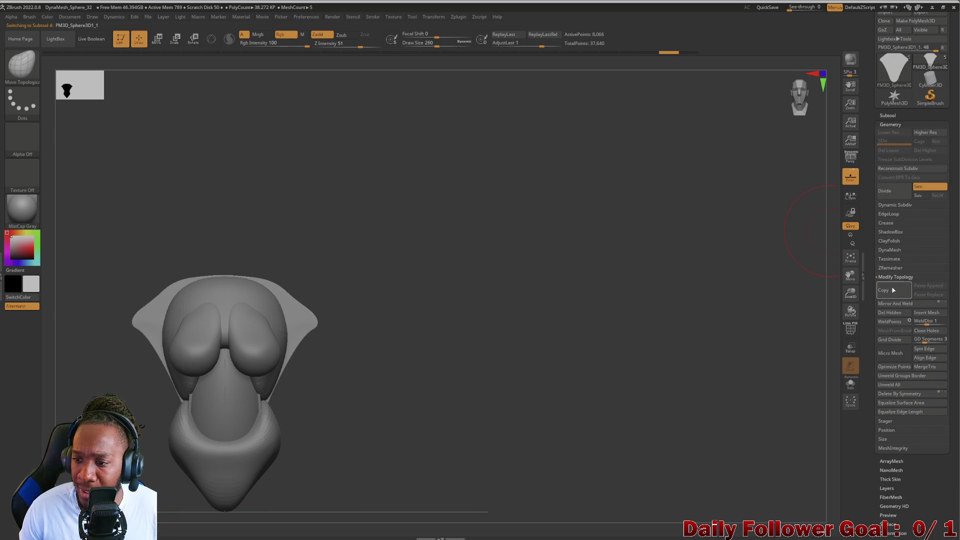
pyautogui.click(888, 305)
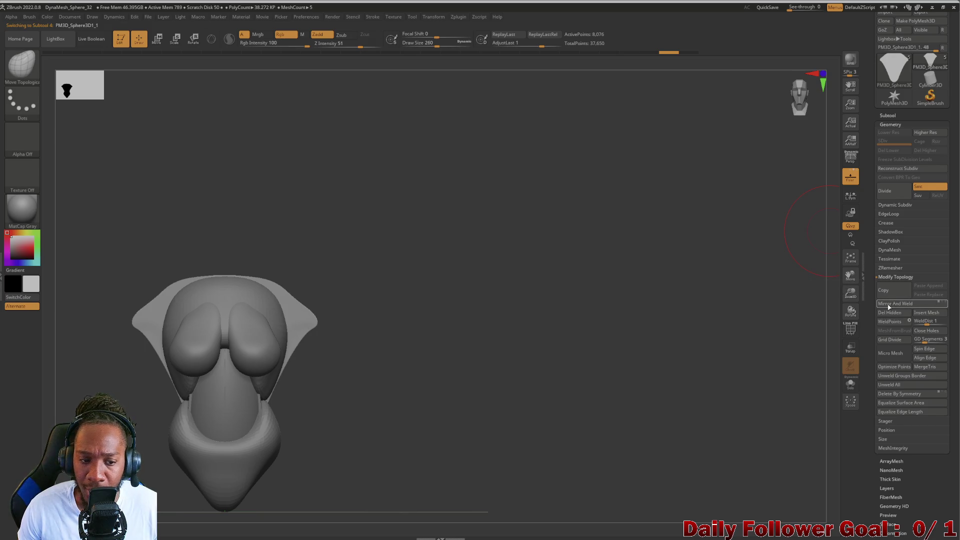
# Orbit to a side view, then select PolySphere and PM3D_Sphere3D1_1 in turn.
pyautogui.click(893, 116)
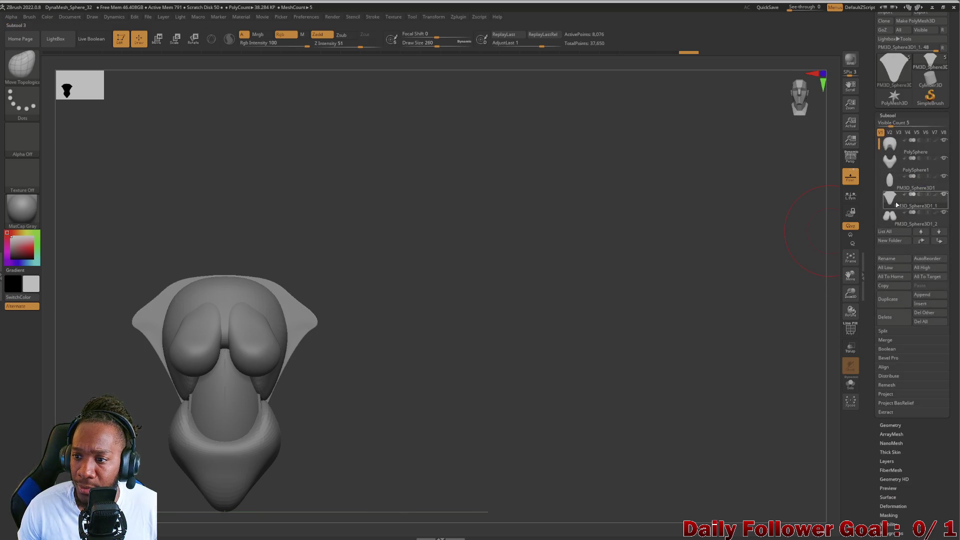
pyautogui.click(887, 115)
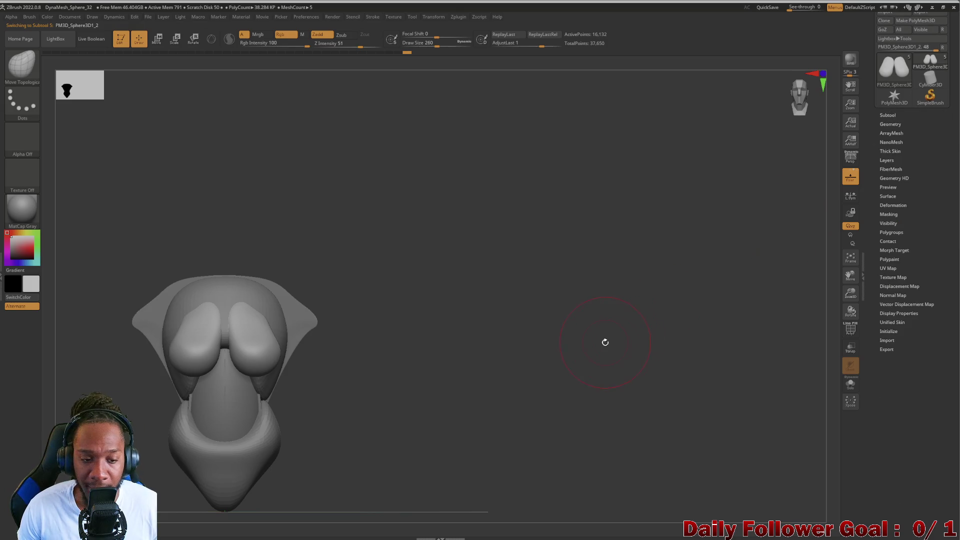
pyautogui.moveTo(605, 339)
pyautogui.mouseDown()
pyautogui.moveTo(277, 405)
pyautogui.moveTo(371, 435)
pyautogui.moveTo(399, 410)
pyautogui.moveTo(495, 408)
pyautogui.mouseUp()
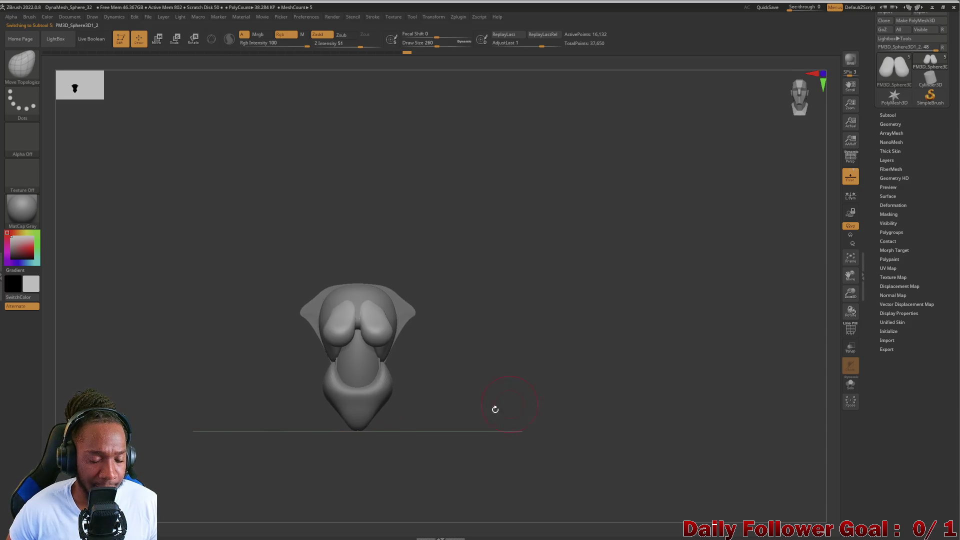
pyautogui.moveTo(233, 391)
pyautogui.mouseDown()
pyautogui.moveTo(217, 388)
pyautogui.moveTo(238, 388)
pyautogui.moveTo(190, 428)
pyautogui.mouseUp()
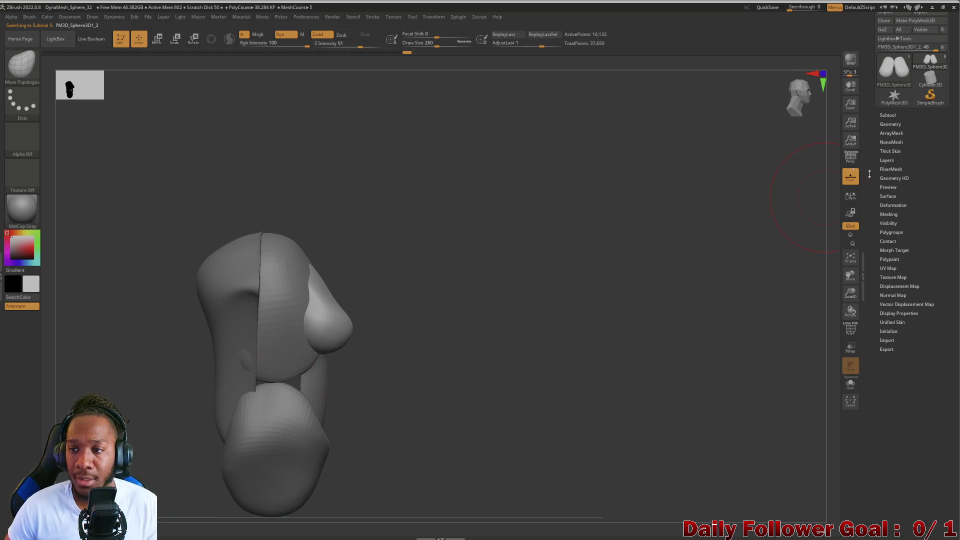
pyautogui.click(885, 115)
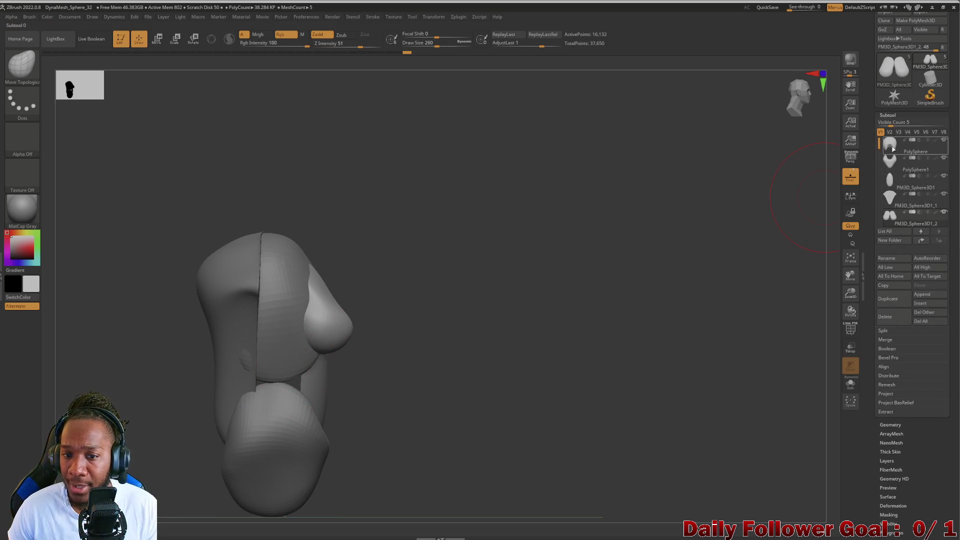
pyautogui.click(890, 148)
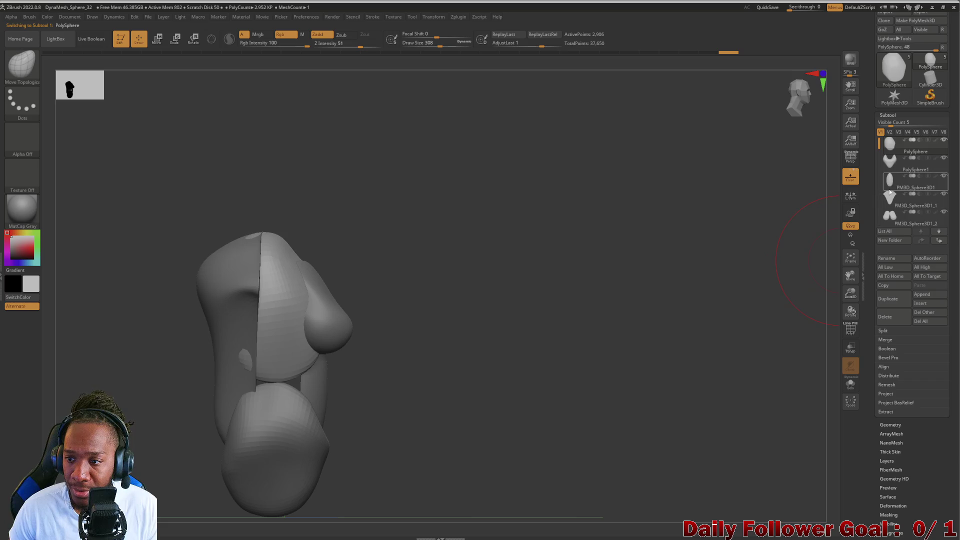
pyautogui.click(890, 194)
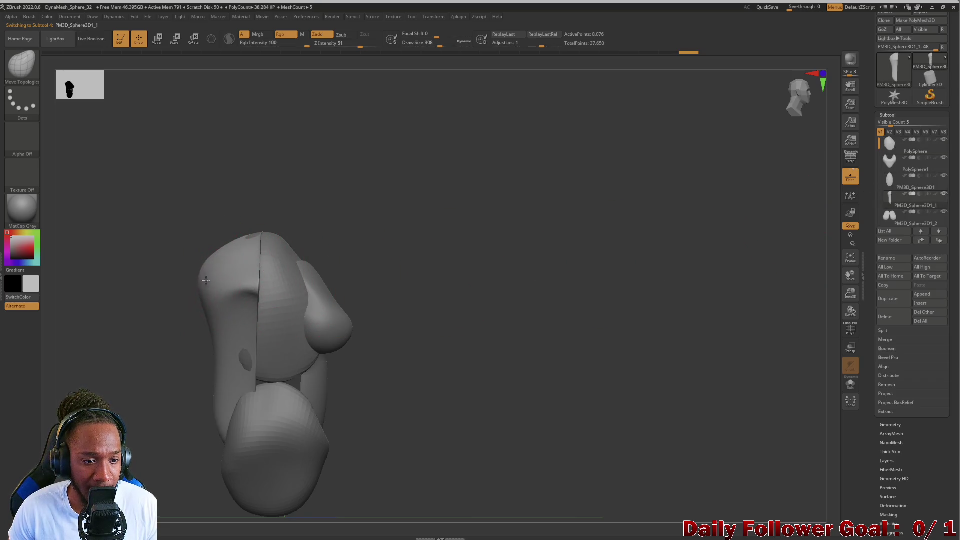
# Ctrl-paint a mask patch down the torso's upper-left shoulder.
pyautogui.keyDown('ctrl'); pyautogui.moveTo(219, 264); pyautogui.dragTo(245, 254); pyautogui.keyUp('ctrl')
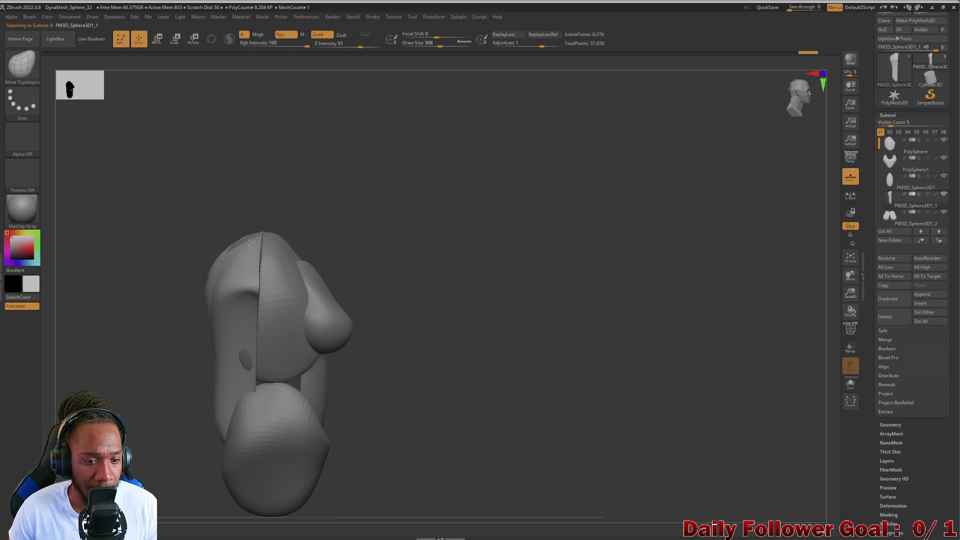
pyautogui.moveTo(240, 242); pyautogui.dragTo(213, 248, button='right')
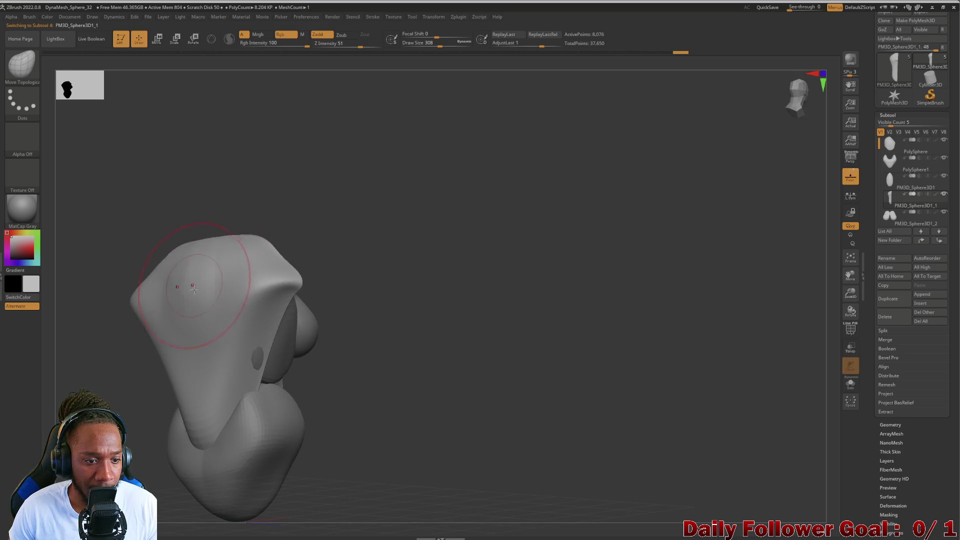
pyautogui.moveTo(191, 279)
pyautogui.keyDown('ctrl'); pyautogui.mouseDown()
pyautogui.moveTo(195, 265)
pyautogui.moveTo(188, 318)
pyautogui.moveTo(189, 304)
pyautogui.mouseUp(); pyautogui.keyUp('ctrl')
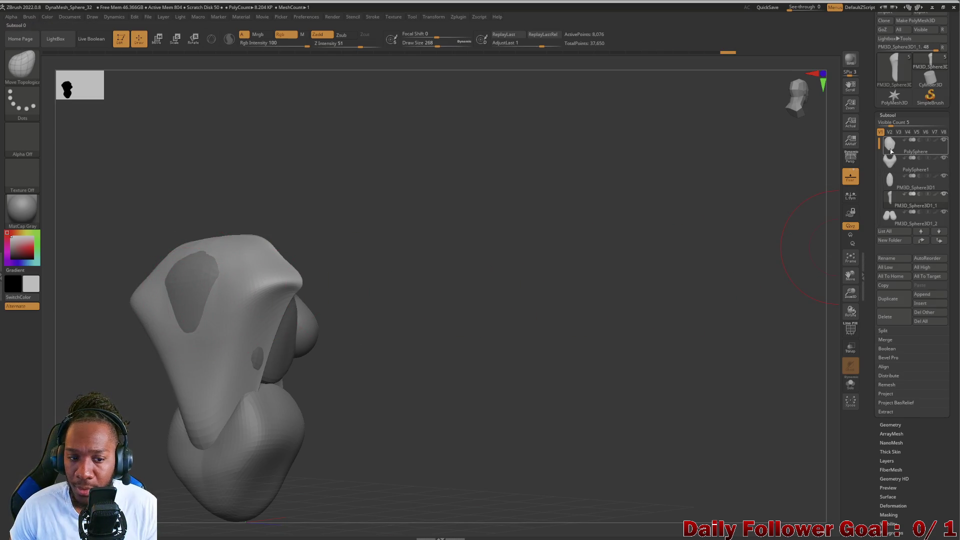
# Select PolySphere, inspect the shoulder from several angles, and bring up the Append mesh choices.
pyautogui.keyDown('alt'); pyautogui.click(239, 305); pyautogui.keyUp('alt')
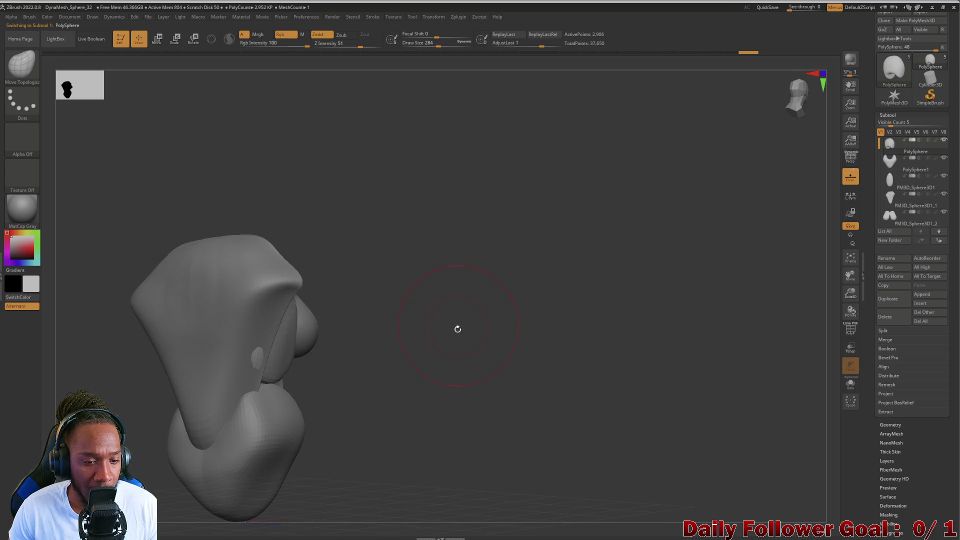
pyautogui.moveTo(457, 329); pyautogui.dragTo(150, 260, button='right')
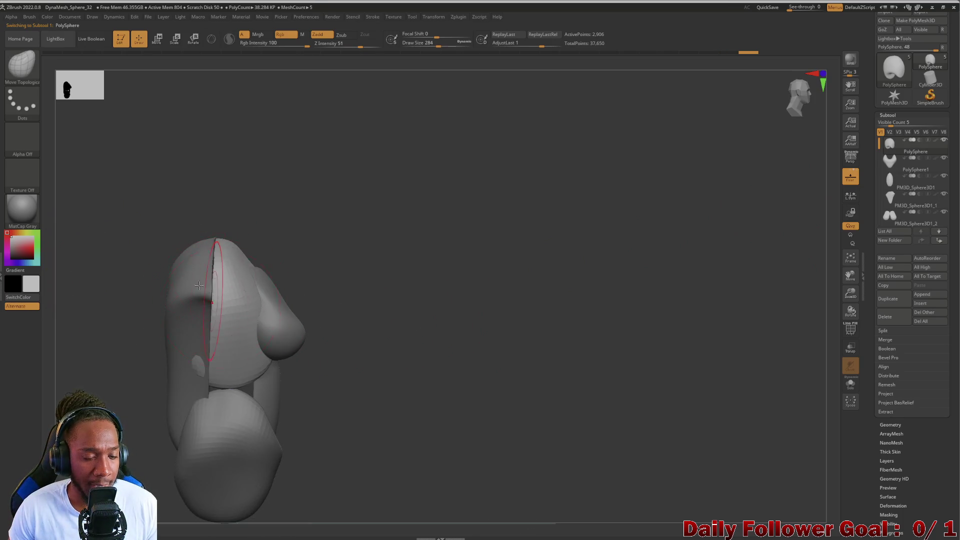
pyautogui.moveTo(198, 285)
pyautogui.mouseDown(button='right')
pyautogui.moveTo(84, 272)
pyautogui.moveTo(219, 298)
pyautogui.moveTo(88, 276)
pyautogui.moveTo(98, 289)
pyautogui.mouseUp(button='right')
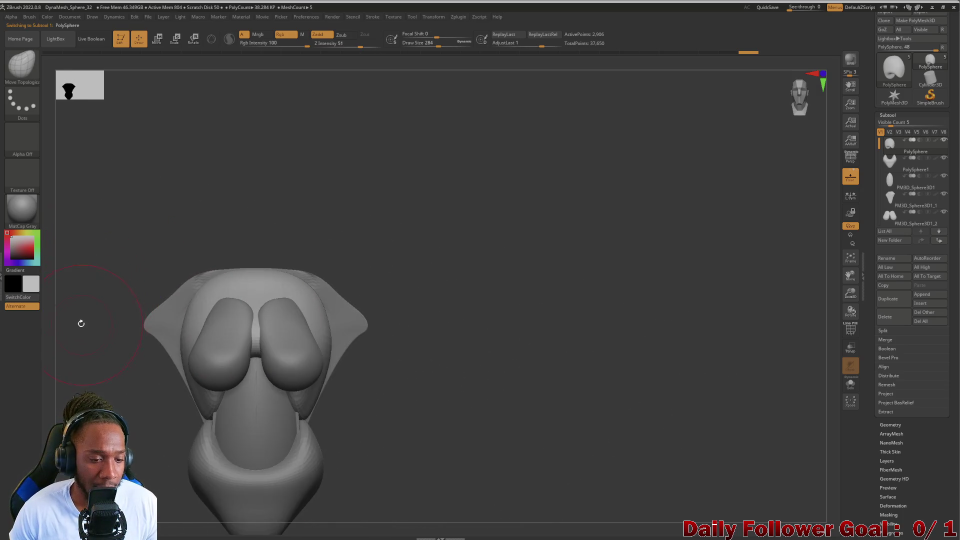
pyautogui.moveTo(80, 322)
pyautogui.mouseDown(button='right')
pyautogui.moveTo(98, 316)
pyautogui.moveTo(88, 349)
pyautogui.moveTo(120, 336)
pyautogui.moveTo(147, 379)
pyautogui.moveTo(112, 381)
pyautogui.moveTo(125, 392)
pyautogui.moveTo(101, 389)
pyautogui.moveTo(107, 382)
pyautogui.moveTo(109, 423)
pyautogui.moveTo(111, 405)
pyautogui.moveTo(133, 425)
pyautogui.mouseUp(button='right')
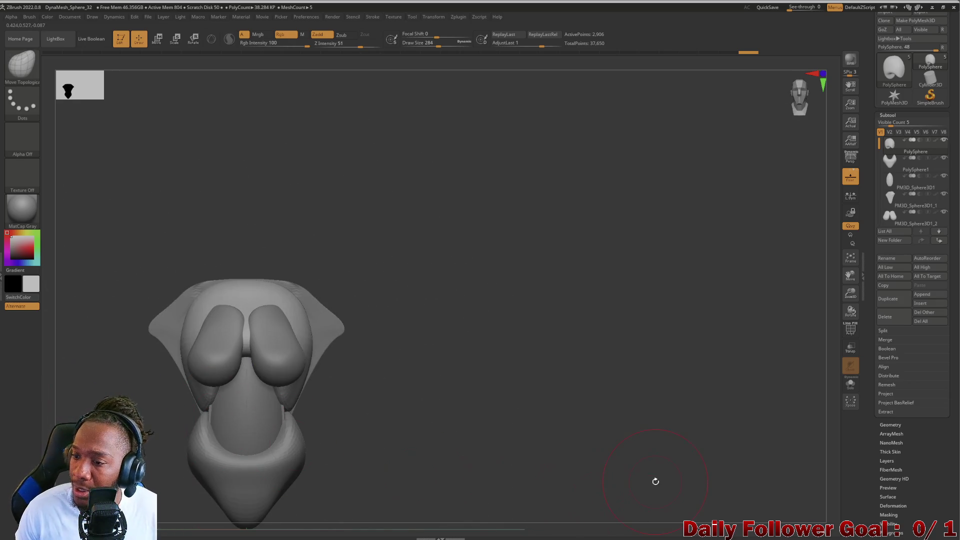
pyautogui.scroll(-2, 887, 222)
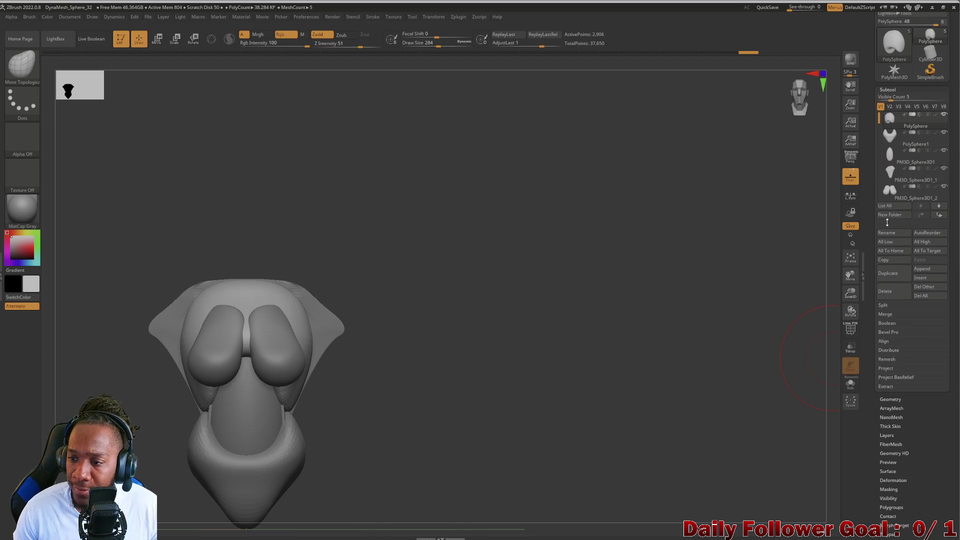
pyautogui.scroll(-2, 910, 175)
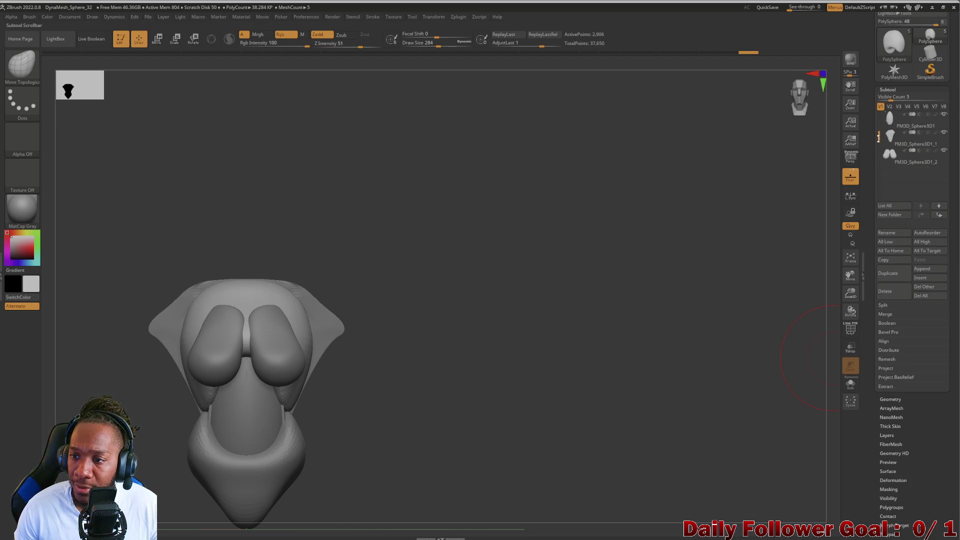
pyautogui.click(922, 269)
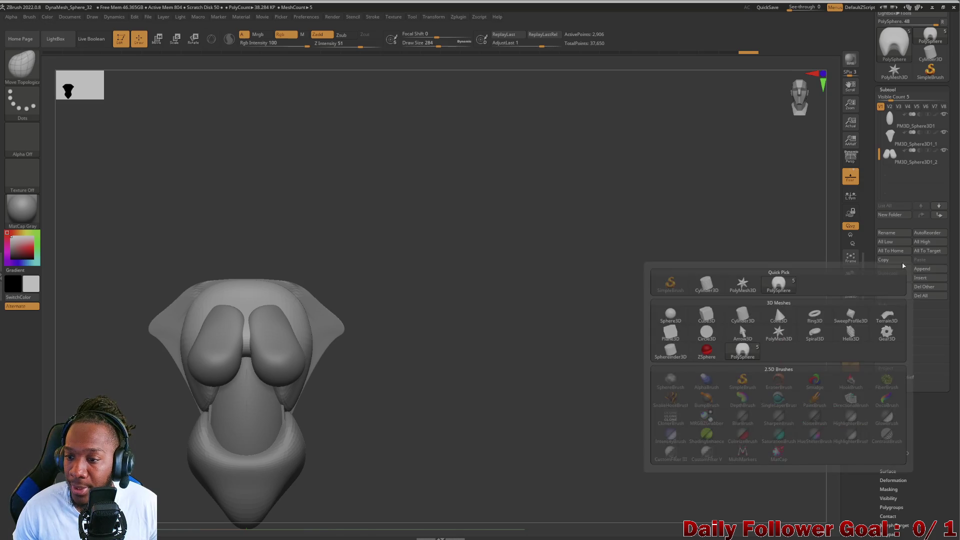
# Append a Sphere3D subtool, PM3D_Sphere3D1_3, and move it to the torso's upper left.
pyautogui.click(671, 317)
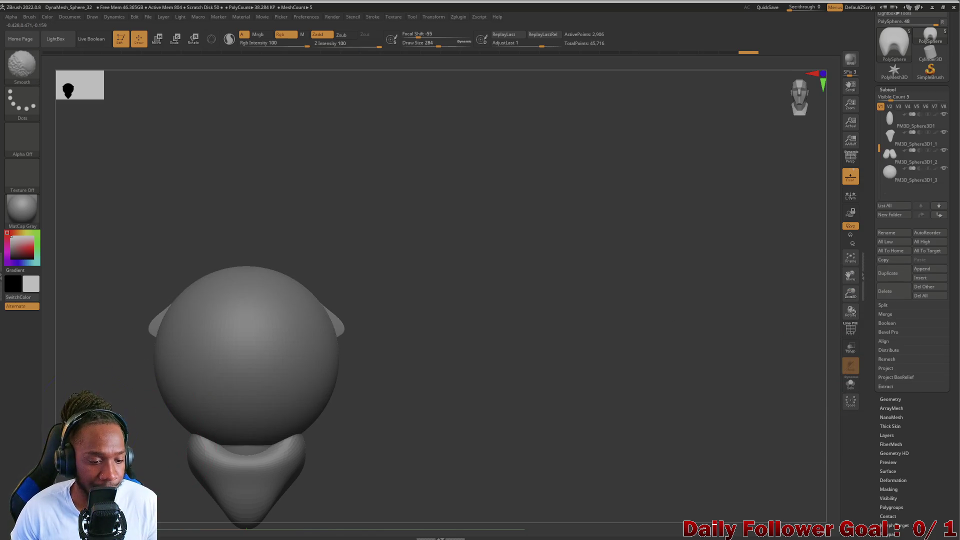
pyautogui.moveTo(189, 424)
pyautogui.keyDown('alt'); pyautogui.mouseDown()
pyautogui.moveTo(160, 480)
pyautogui.moveTo(128, 462)
pyautogui.moveTo(125, 410)
pyautogui.moveTo(146, 444)
pyautogui.moveTo(146, 258)
pyautogui.mouseUp(); pyautogui.keyUp('alt')
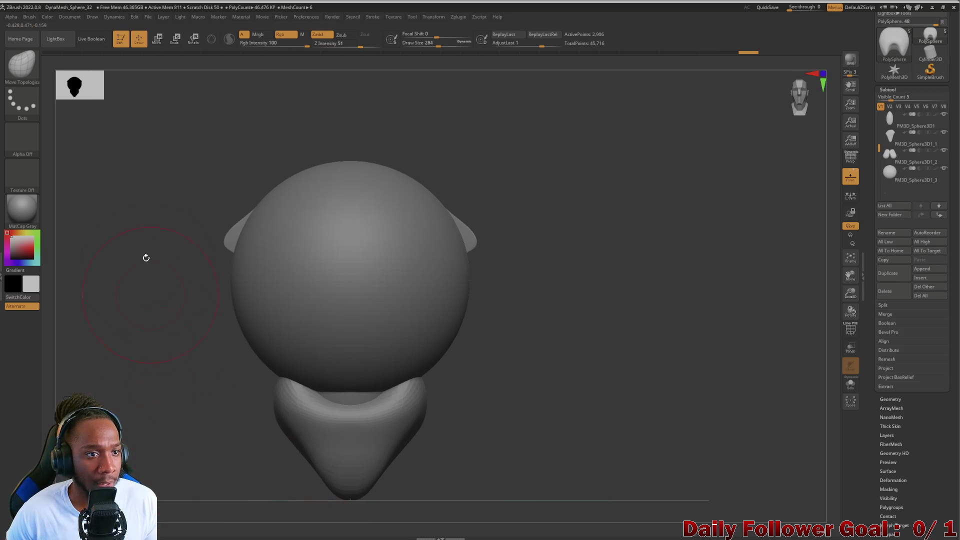
pyautogui.click(157, 39)
pyautogui.moveTo(352, 155); pyautogui.dragTo(353, 159)
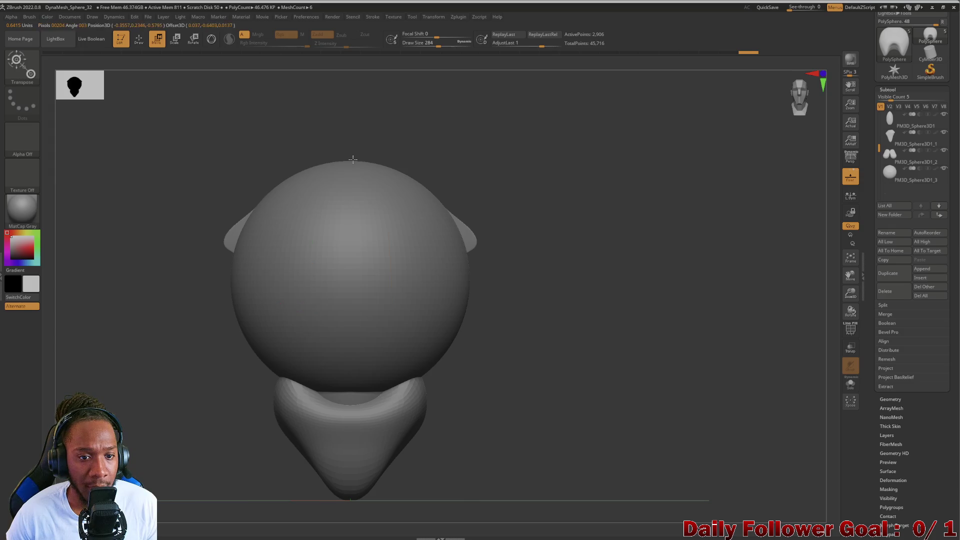
pyautogui.moveTo(361, 348); pyautogui.dragTo(350, 418)
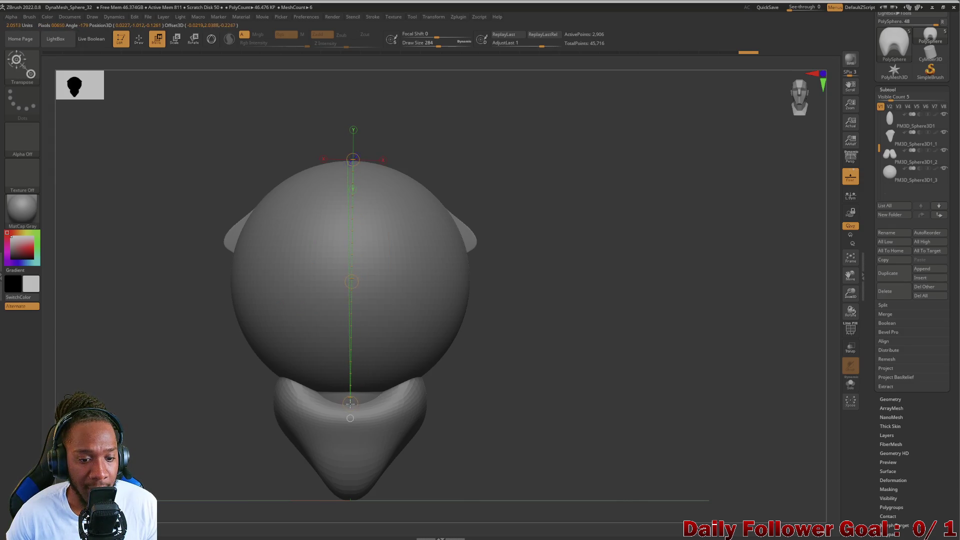
pyautogui.moveTo(260, 230)
pyautogui.mouseDown()
pyautogui.moveTo(229, 218)
pyautogui.moveTo(50, 220)
pyautogui.mouseUp()
pyautogui.hotkey('ctrl', 'z')
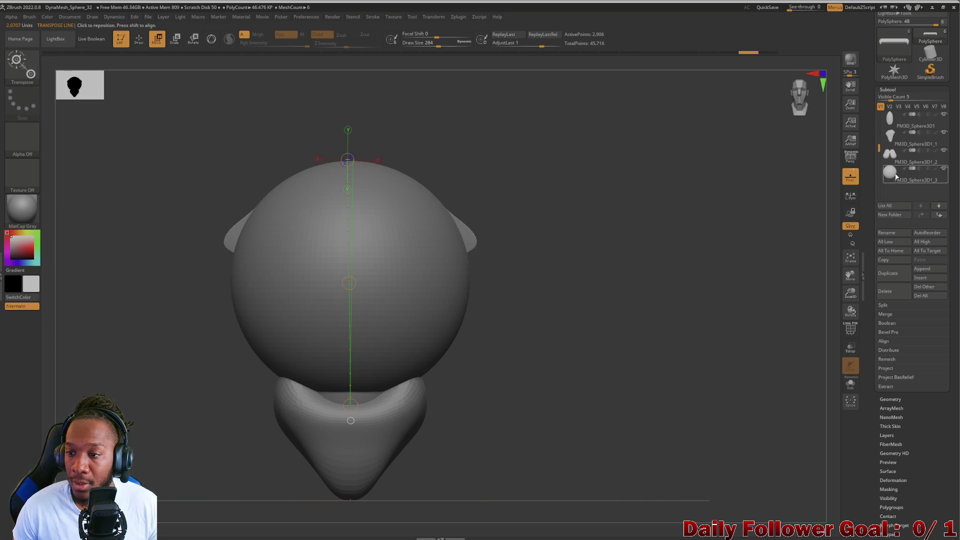
pyautogui.keyDown('alt'); pyautogui.click(320, 306); pyautogui.keyUp('alt')
pyautogui.moveTo(349, 280)
pyautogui.mouseDown()
pyautogui.moveTo(302, 272)
pyautogui.moveTo(337, 288)
pyautogui.moveTo(254, 220)
pyautogui.moveTo(150, 213)
pyautogui.moveTo(107, 235)
pyautogui.moveTo(197, 218)
pyautogui.mouseUp()
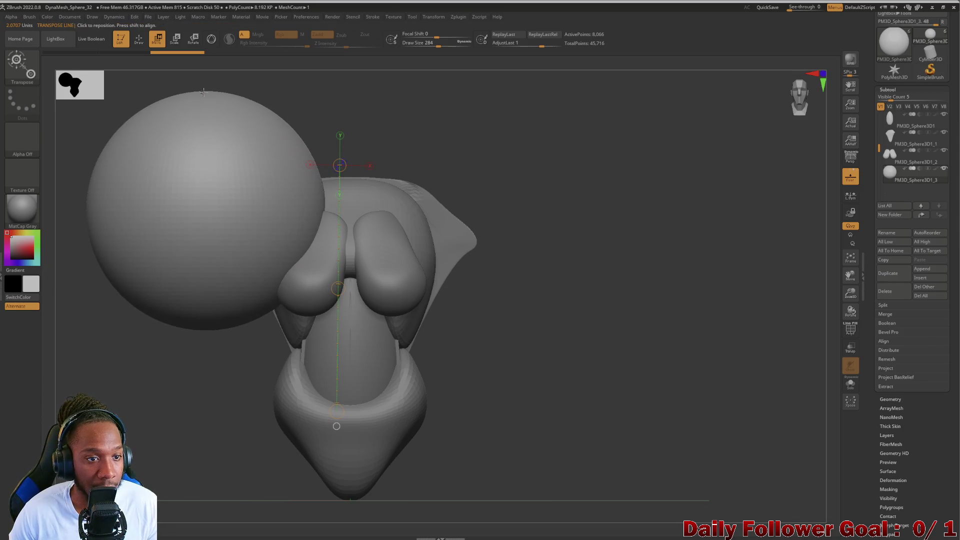
# Shrink the new sphere toward its base with the Transpose scale line.
pyautogui.moveTo(204, 92); pyautogui.dragTo(215, 183)
pyautogui.moveTo(210, 332)
pyautogui.mouseDown()
pyautogui.moveTo(203, 339)
pyautogui.moveTo(208, 328)
pyautogui.mouseUp()
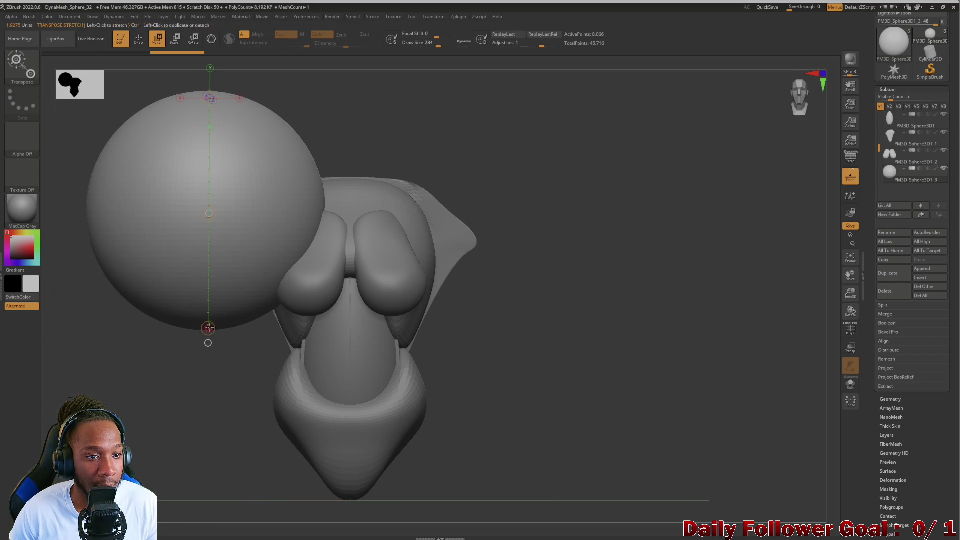
pyautogui.click(177, 44)
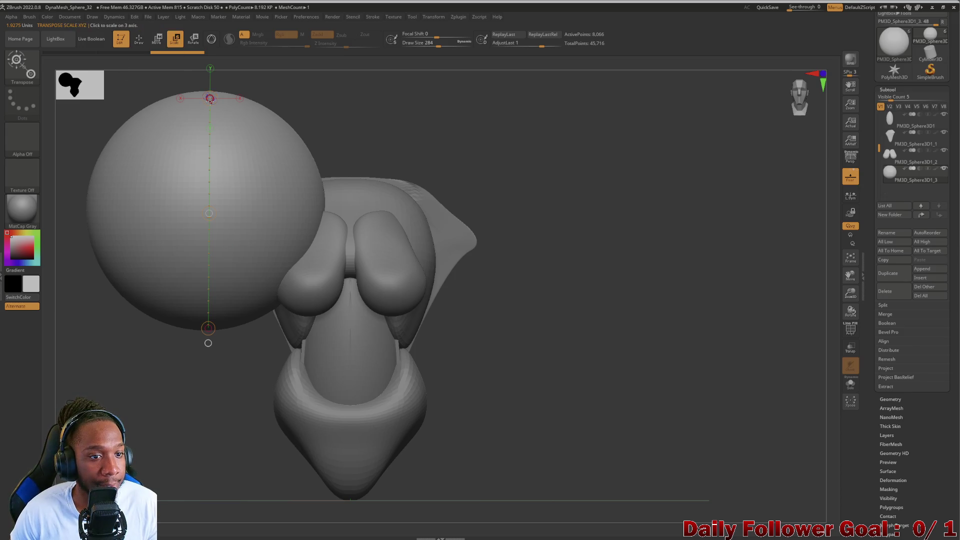
pyautogui.moveTo(210, 98)
pyautogui.mouseDown()
pyautogui.moveTo(210, 85)
pyautogui.moveTo(214, 228)
pyautogui.mouseUp()
pyautogui.moveTo(208, 189); pyautogui.dragTo(208, 254)
pyautogui.moveTo(209, 186); pyautogui.dragTo(209, 212)
# Move the shrunken sphere up onto the torso's upper-left shoulder and zoom in close.
pyautogui.moveTo(100, 265)
pyautogui.mouseDown()
pyautogui.moveTo(190, 270)
pyautogui.moveTo(353, 385)
pyautogui.moveTo(425, 356)
pyautogui.mouseUp()
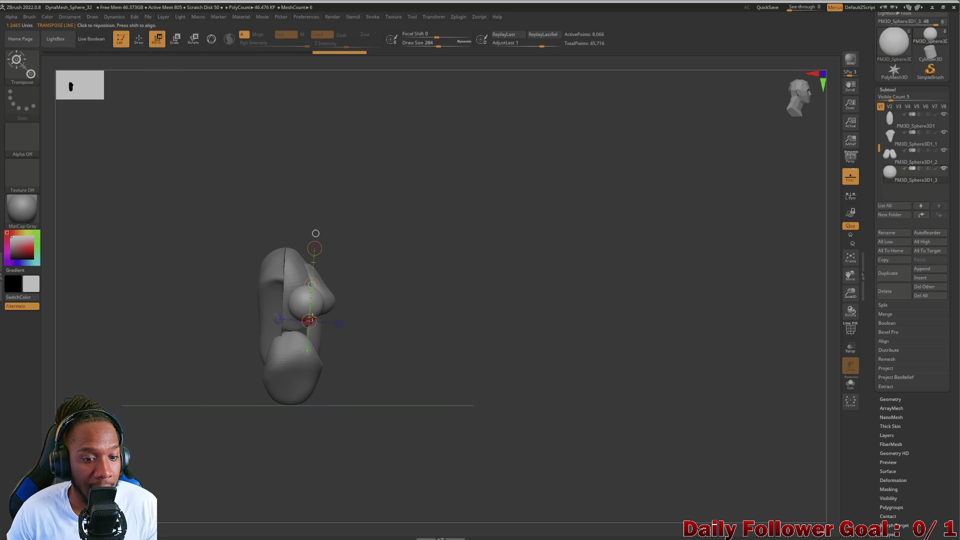
pyautogui.moveTo(311, 285)
pyautogui.mouseDown()
pyautogui.moveTo(280, 270)
pyautogui.moveTo(286, 277)
pyautogui.mouseUp()
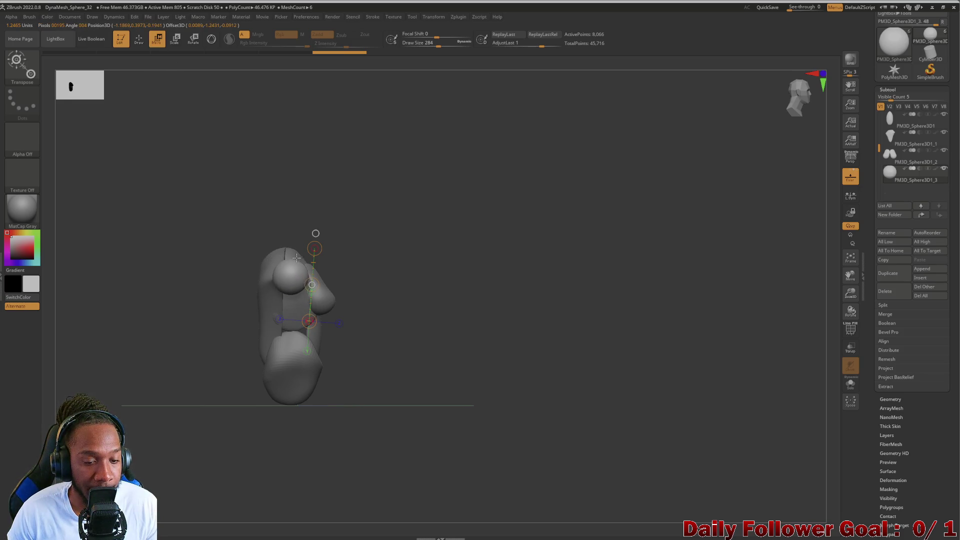
pyautogui.moveTo(200, 295)
pyautogui.mouseDown()
pyautogui.moveTo(164, 296)
pyautogui.moveTo(181, 287)
pyautogui.mouseUp()
pyautogui.moveTo(296, 288); pyautogui.dragTo(303, 281)
pyautogui.moveTo(204, 294)
pyautogui.mouseDown()
pyautogui.moveTo(211, 310)
pyautogui.moveTo(239, 293)
pyautogui.mouseUp()
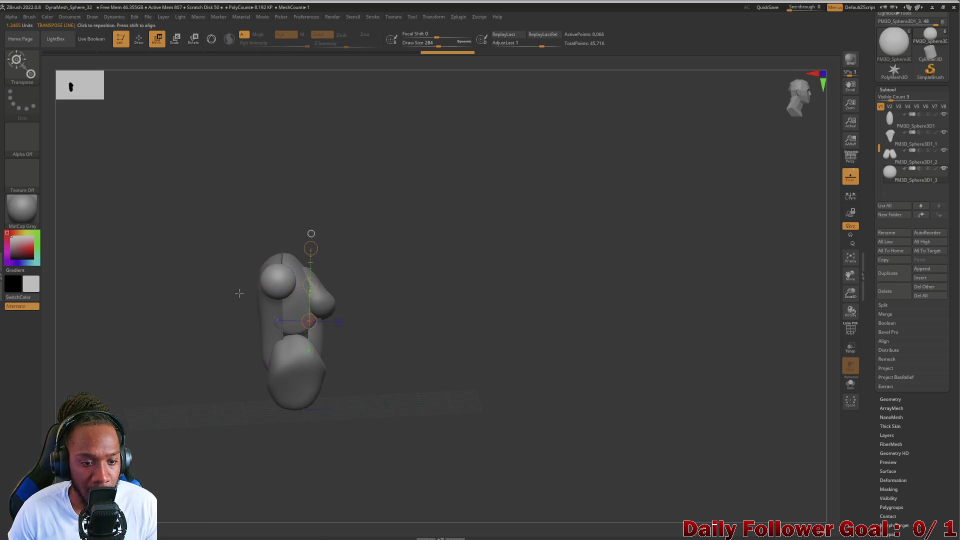
pyautogui.scroll(8, 198, 302)
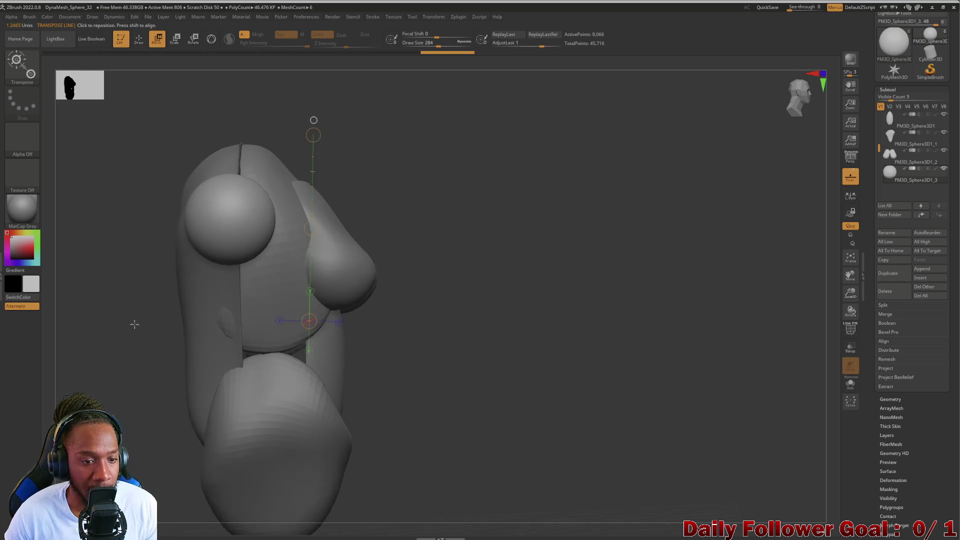
pyautogui.click(139, 39)
# Pull the shoulder sphere down and left with Move Topological, checking it from several angles.
pyautogui.moveTo(215, 236); pyautogui.dragTo(205, 320)
pyautogui.moveTo(140, 272); pyautogui.dragTo(157, 231)
pyautogui.moveTo(198, 172)
pyautogui.mouseDown()
pyautogui.moveTo(122, 190)
pyautogui.moveTo(138, 314)
pyautogui.moveTo(95, 296)
pyautogui.moveTo(103, 262)
pyautogui.moveTo(186, 269)
pyautogui.mouseUp()
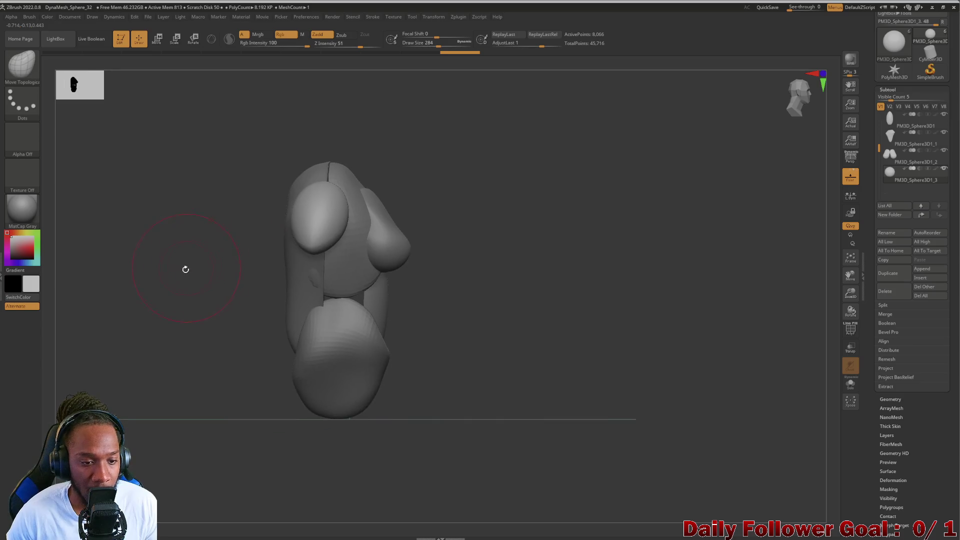
pyautogui.moveTo(180, 311)
pyautogui.keyDown('alt'); pyautogui.mouseDown()
pyautogui.moveTo(182, 298)
pyautogui.moveTo(215, 323)
pyautogui.moveTo(217, 347)
pyautogui.moveTo(215, 336)
pyautogui.moveTo(193, 356)
pyautogui.moveTo(203, 328)
pyautogui.moveTo(208, 414)
pyautogui.moveTo(195, 440)
pyautogui.mouseUp(); pyautogui.keyUp('alt')
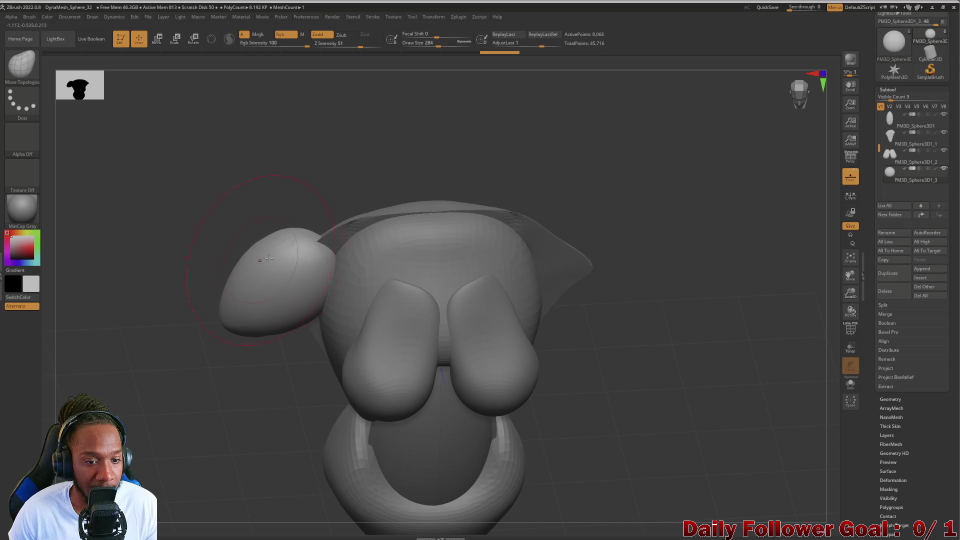
pyautogui.moveTo(146, 303); pyautogui.dragTo(167, 264)
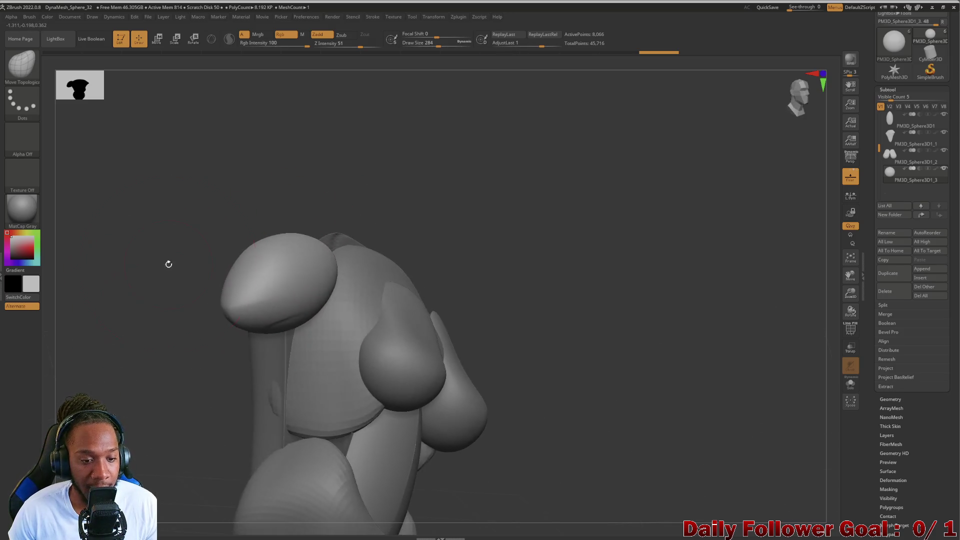
pyautogui.moveTo(146, 300)
pyautogui.mouseDown()
pyautogui.moveTo(140, 293)
pyautogui.moveTo(167, 360)
pyautogui.mouseUp()
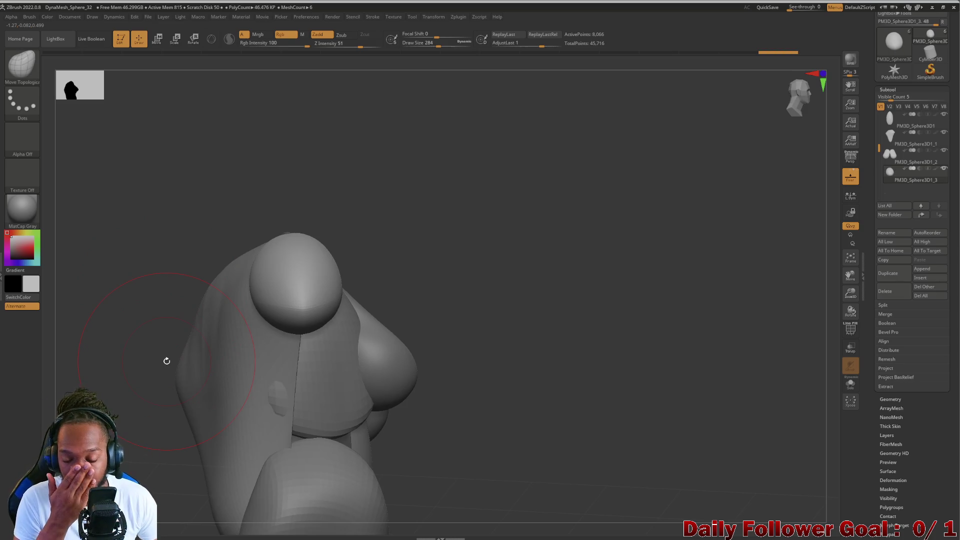
pyautogui.moveTo(118, 275); pyautogui.dragTo(114, 235)
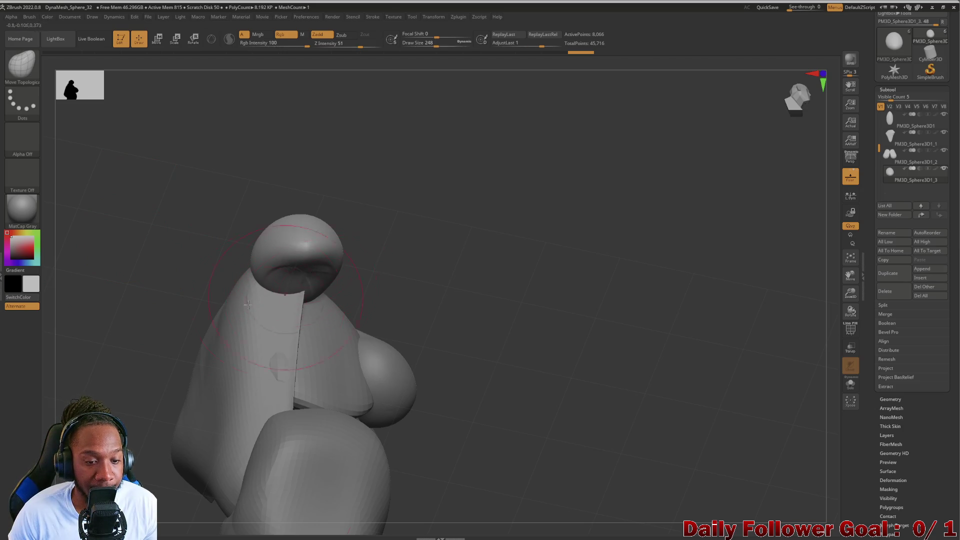
pyautogui.moveTo(95, 315)
pyautogui.mouseDown()
pyautogui.moveTo(75, 328)
pyautogui.moveTo(133, 324)
pyautogui.moveTo(140, 337)
pyautogui.moveTo(210, 283)
pyautogui.moveTo(169, 268)
pyautogui.moveTo(155, 325)
pyautogui.moveTo(150, 300)
pyautogui.moveTo(154, 337)
pyautogui.mouseUp()
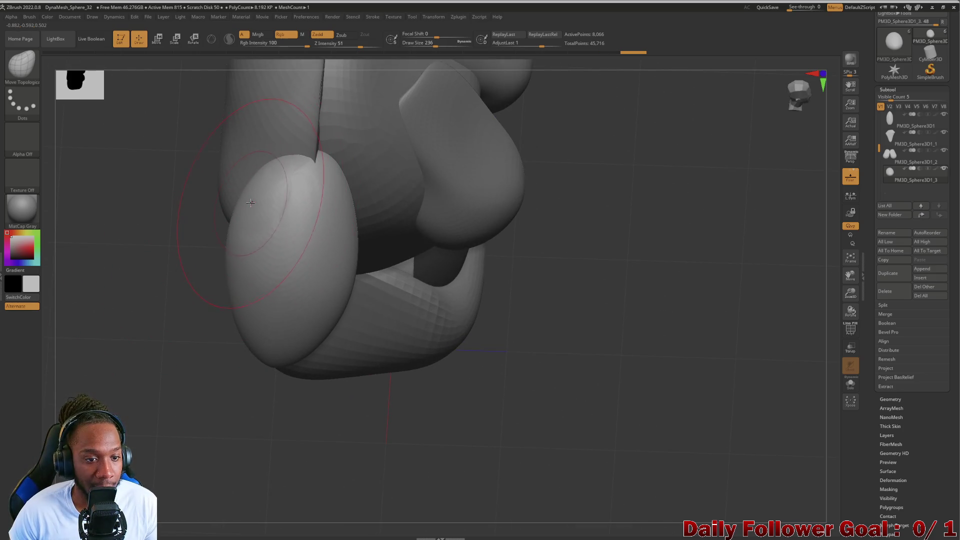
# Bulge the shoulder form up-left and push its outer edge outward.
pyautogui.moveTo(247, 195); pyautogui.dragTo(233, 183)
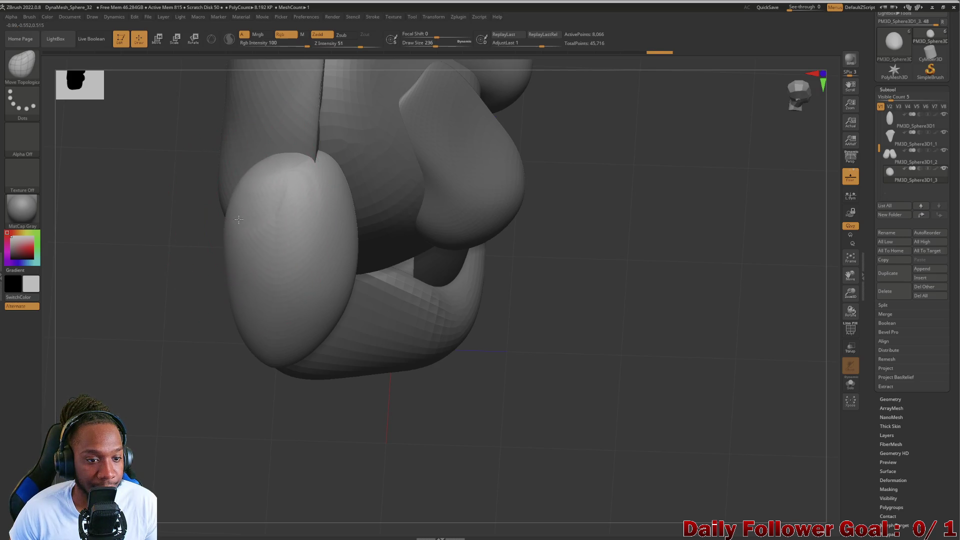
pyautogui.moveTo(338, 208); pyautogui.dragTo(351, 202)
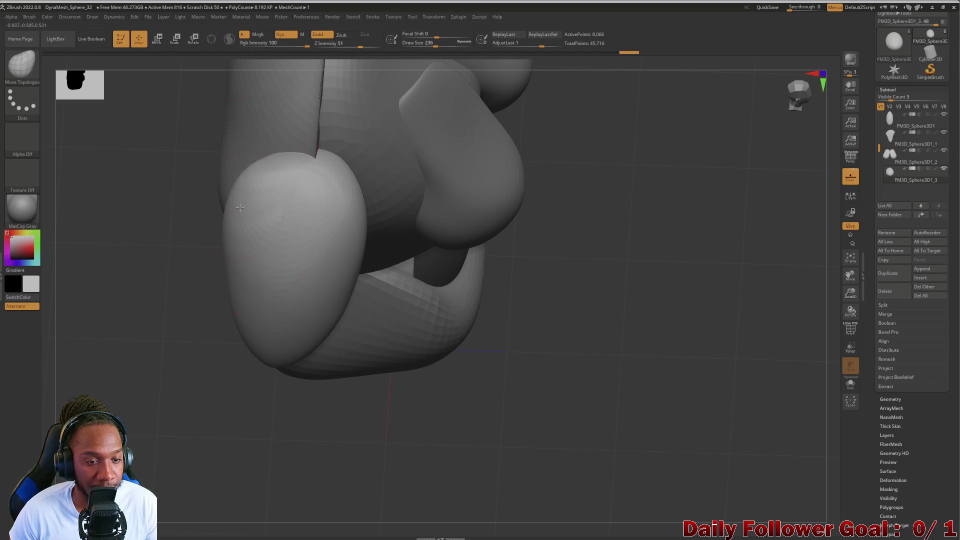
pyautogui.moveTo(150, 285)
pyautogui.mouseDown()
pyautogui.moveTo(111, 257)
pyautogui.moveTo(136, 329)
pyautogui.mouseUp()
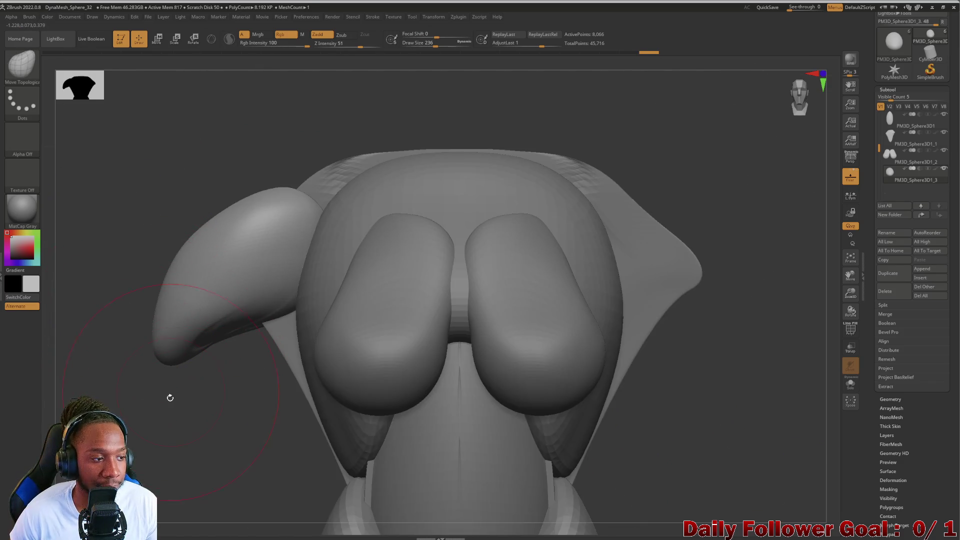
pyautogui.moveTo(170, 397)
pyautogui.mouseDown()
pyautogui.moveTo(180, 353)
pyautogui.moveTo(220, 380)
pyautogui.moveTo(184, 379)
pyautogui.moveTo(146, 347)
pyautogui.moveTo(115, 260)
pyautogui.mouseUp()
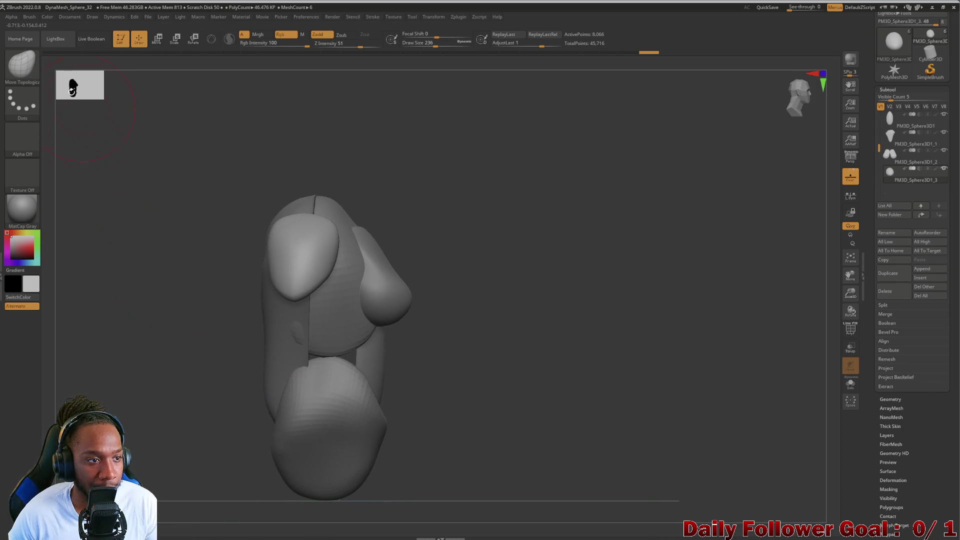
# Shift the breast piece slightly to the right with the Move transpose line.
pyautogui.press('w')
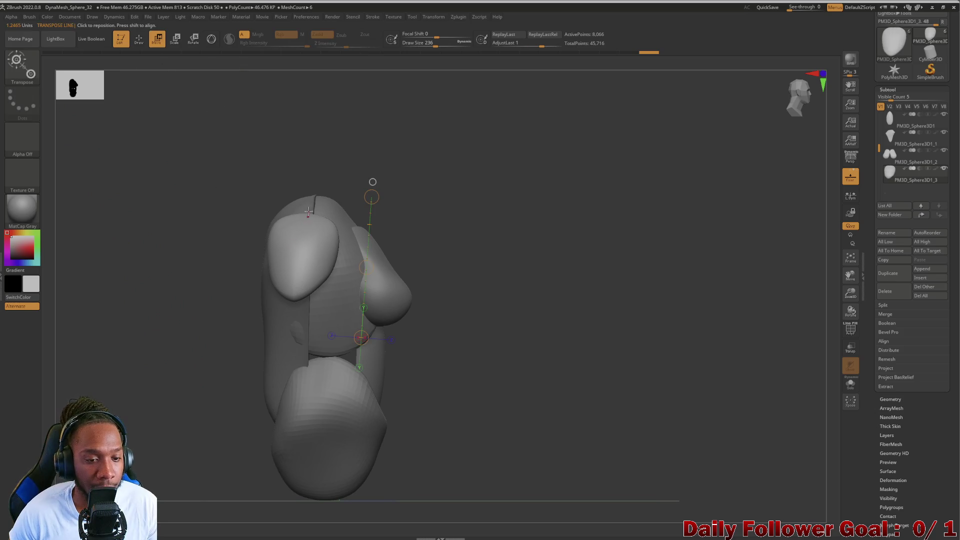
pyautogui.moveTo(308, 212); pyautogui.dragTo(301, 304)
pyautogui.moveTo(305, 257); pyautogui.dragTo(316, 264)
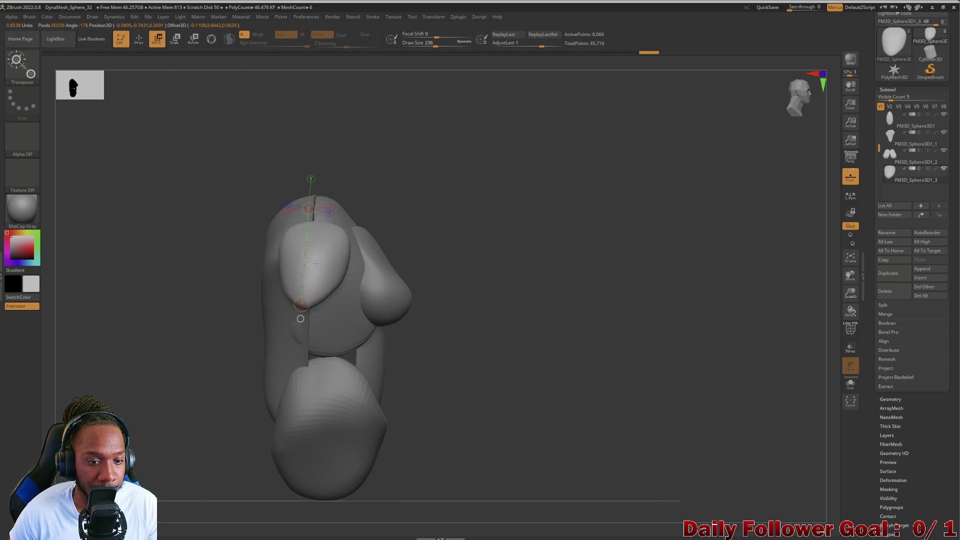
pyautogui.moveTo(235, 280); pyautogui.dragTo(155, 306)
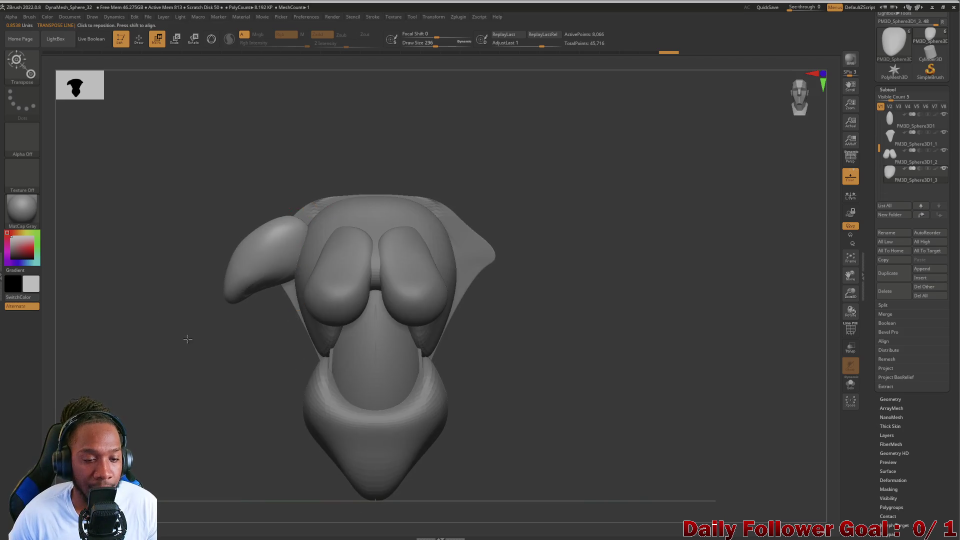
pyautogui.scroll(2, 292, 223)
# Raise the shoulder piece slightly, then select the PM3D_Sphere3D1_1 subtool.
pyautogui.moveTo(301, 266); pyautogui.dragTo(306, 256)
pyautogui.moveTo(180, 343)
pyautogui.mouseDown()
pyautogui.moveTo(210, 391)
pyautogui.moveTo(161, 343)
pyautogui.mouseUp()
pyautogui.scroll(-2, 186, 278)
pyautogui.moveTo(185, 278)
pyautogui.mouseDown()
pyautogui.moveTo(214, 296)
pyautogui.moveTo(188, 262)
pyautogui.moveTo(211, 328)
pyautogui.moveTo(284, 248)
pyautogui.mouseUp()
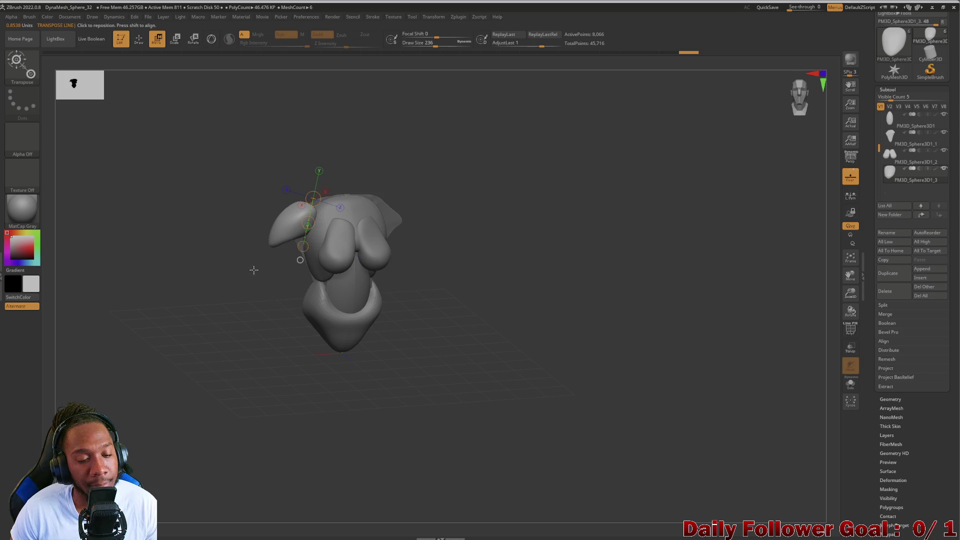
pyautogui.moveTo(273, 307)
pyautogui.mouseDown()
pyautogui.moveTo(210, 287)
pyautogui.moveTo(306, 306)
pyautogui.mouseUp()
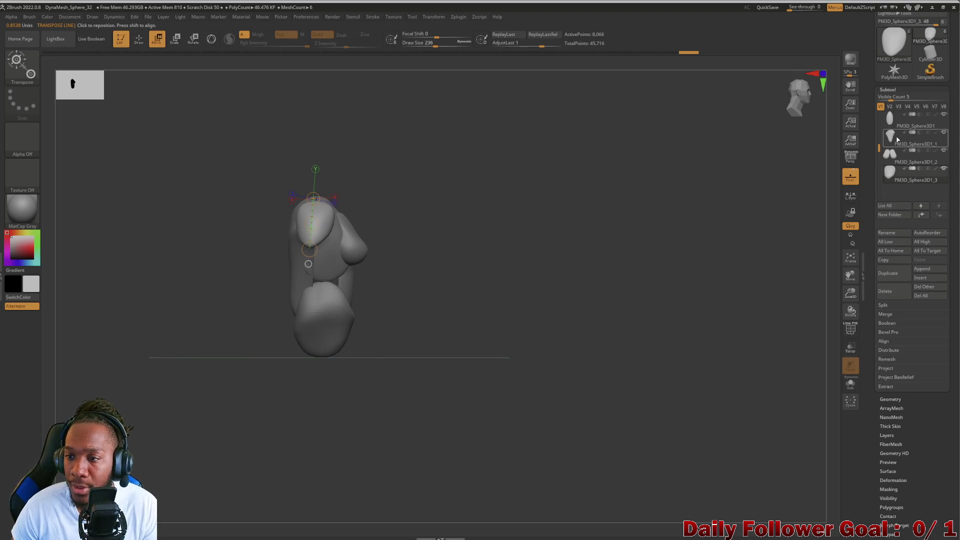
pyautogui.click(897, 140)
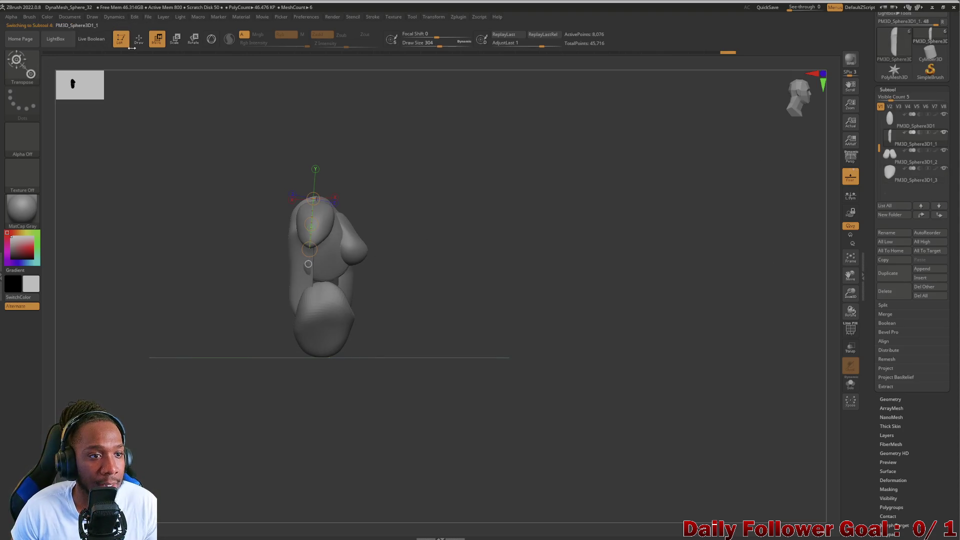
# Reshape the left side of the figure with the Move Topological brush.
pyautogui.press('q')
pyautogui.moveTo(234, 295)
pyautogui.mouseDown()
pyautogui.moveTo(232, 285)
pyautogui.moveTo(208, 306)
pyautogui.moveTo(225, 315)
pyautogui.moveTo(225, 326)
pyautogui.moveTo(211, 324)
pyautogui.moveTo(263, 354)
pyautogui.moveTo(283, 358)
pyautogui.moveTo(288, 345)
pyautogui.mouseUp()
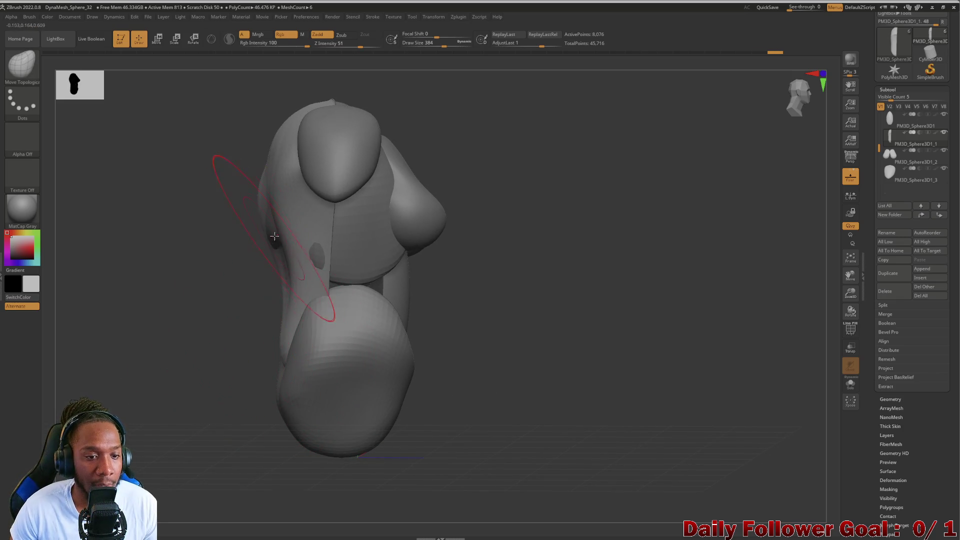
pyautogui.moveTo(278, 235); pyautogui.dragTo(285, 231)
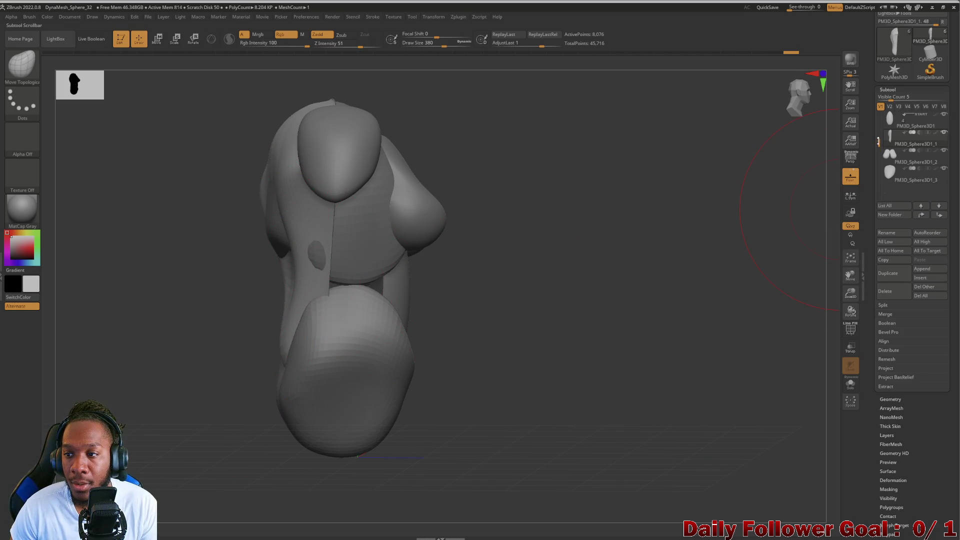
# Select the PolySphere subtool and scroll down the Subtool list.
pyautogui.scroll(2, 895, 140)
pyautogui.click(893, 118)
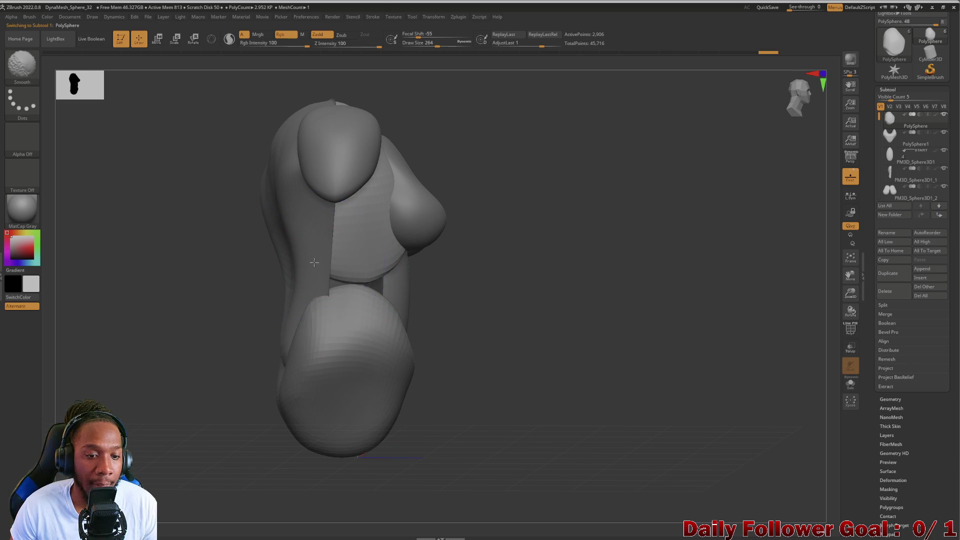
pyautogui.moveTo(223, 300)
pyautogui.mouseDown()
pyautogui.moveTo(260, 284)
pyautogui.moveTo(215, 296)
pyautogui.moveTo(178, 343)
pyautogui.moveTo(236, 218)
pyautogui.moveTo(212, 340)
pyautogui.moveTo(178, 349)
pyautogui.moveTo(202, 308)
pyautogui.moveTo(178, 328)
pyautogui.moveTo(214, 307)
pyautogui.moveTo(198, 309)
pyautogui.moveTo(186, 352)
pyautogui.mouseUp()
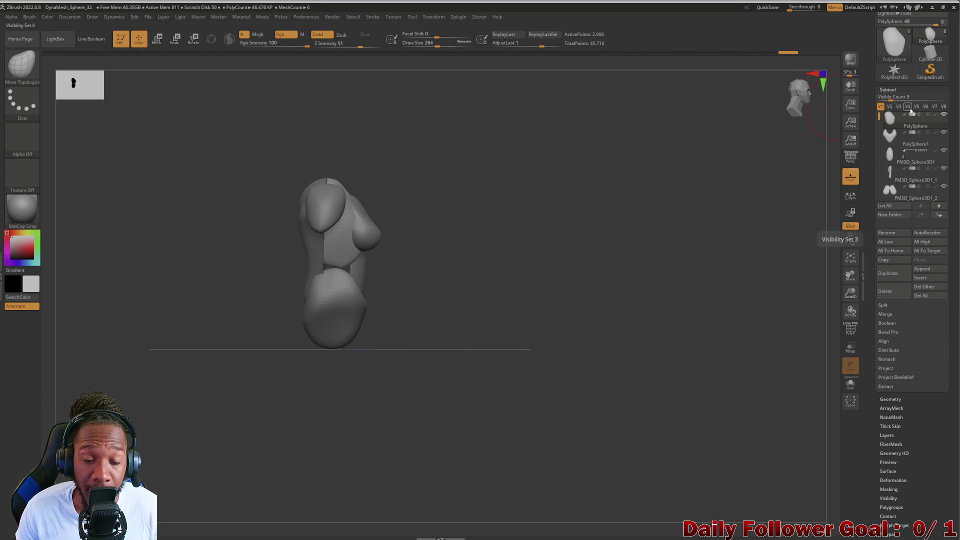
pyautogui.moveTo(880, 124)
pyautogui.scroll(-3, 895, 125)
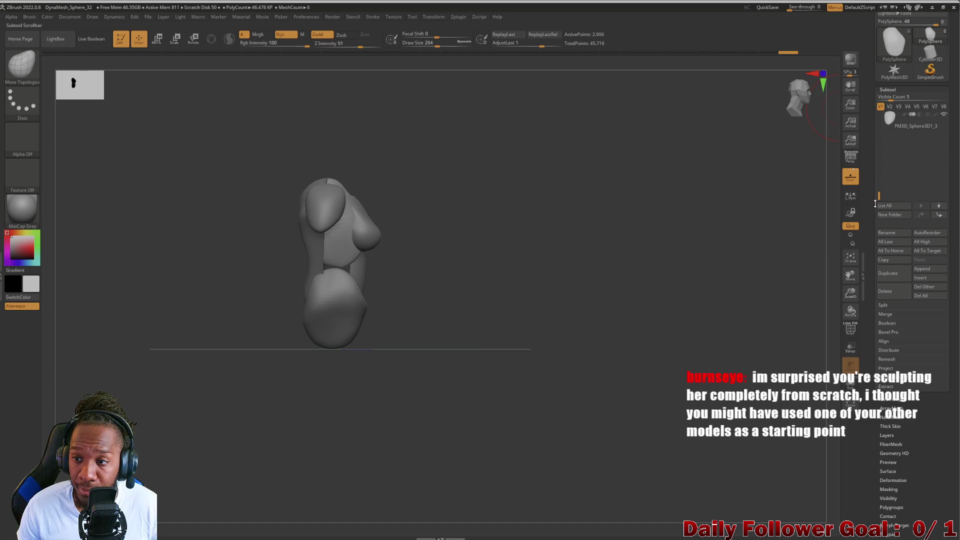
# Select PM3D_Sphere3D1_3 and duplicate it as PM3D_Sphere3D1_4.
pyautogui.moveTo(189, 383)
pyautogui.keyDown('shift'); pyautogui.mouseDown()
pyautogui.moveTo(158, 345)
pyautogui.moveTo(137, 377)
pyautogui.mouseUp(); pyautogui.keyUp('shift')
pyautogui.moveTo(197, 353)
pyautogui.keyDown('alt'); pyautogui.mouseDown()
pyautogui.moveTo(186, 413)
pyautogui.moveTo(171, 384)
pyautogui.moveTo(193, 371)
pyautogui.moveTo(214, 399)
pyautogui.mouseUp(); pyautogui.keyUp('alt')
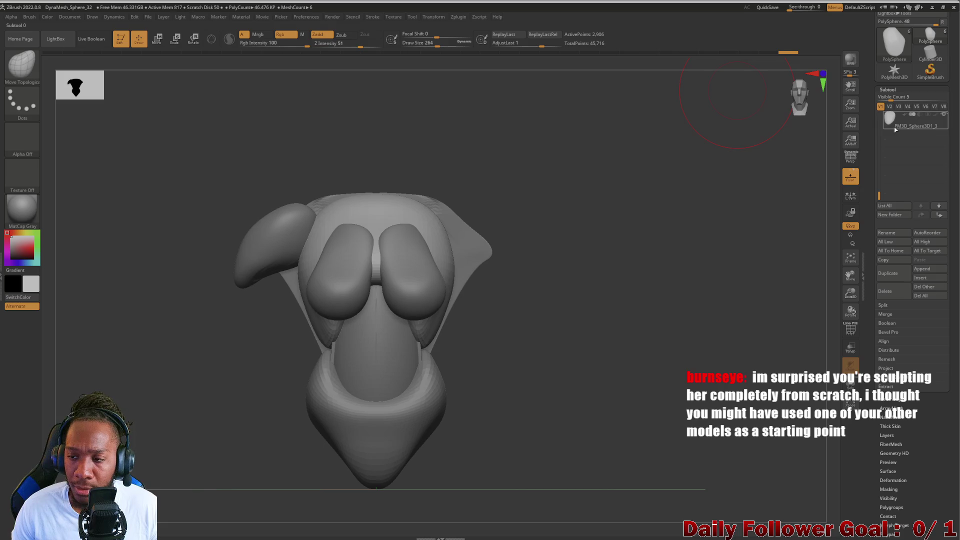
pyautogui.click(913, 123)
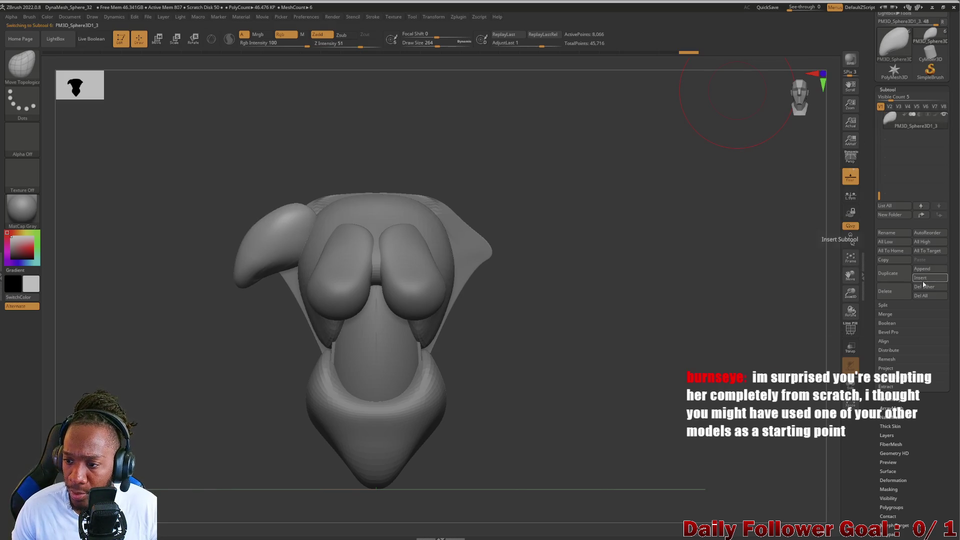
pyautogui.click(890, 278)
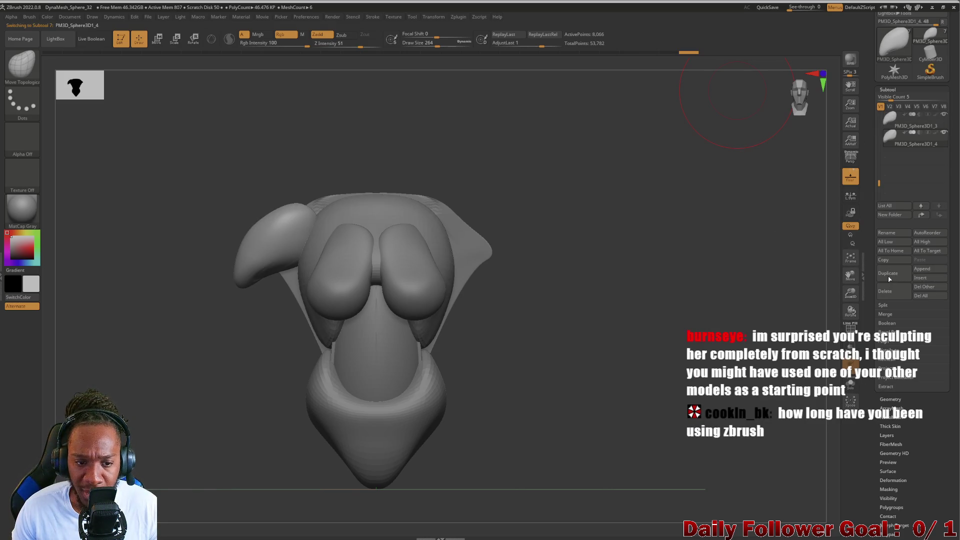
pyautogui.moveTo(260, 530)
pyautogui.mouseDown()
pyautogui.moveTo(143, 360)
pyautogui.moveTo(241, 275)
pyautogui.mouseUp()
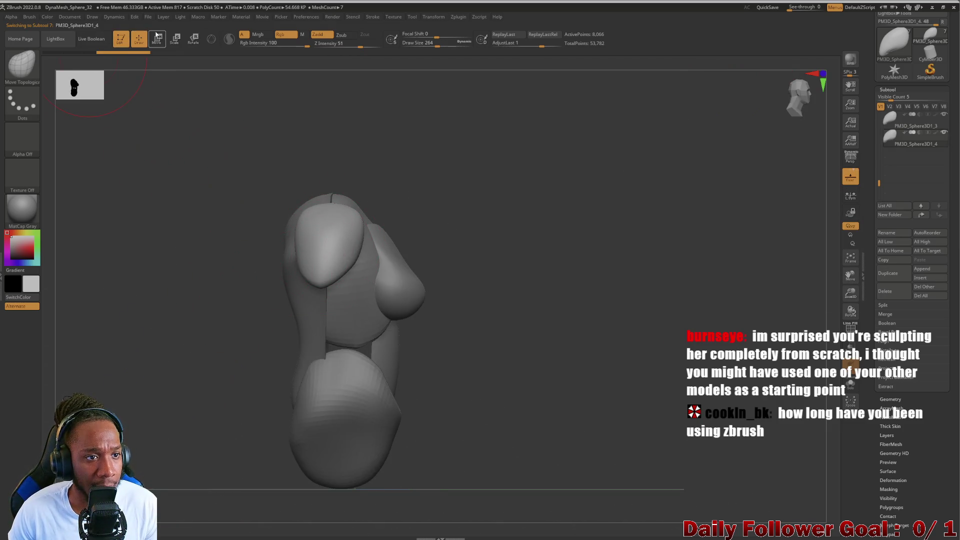
pyautogui.click(157, 36)
# Lower the transpose guide, then push the shoulder piece's edge with a smaller Move Topological brush.
pyautogui.moveTo(322, 240)
pyautogui.mouseDown()
pyautogui.moveTo(327, 257)
pyautogui.moveTo(299, 295)
pyautogui.mouseUp()
pyautogui.click(133, 46)
pyautogui.moveTo(146, 99)
pyautogui.mouseDown()
pyautogui.moveTo(150, 242)
pyautogui.moveTo(171, 343)
pyautogui.mouseUp()
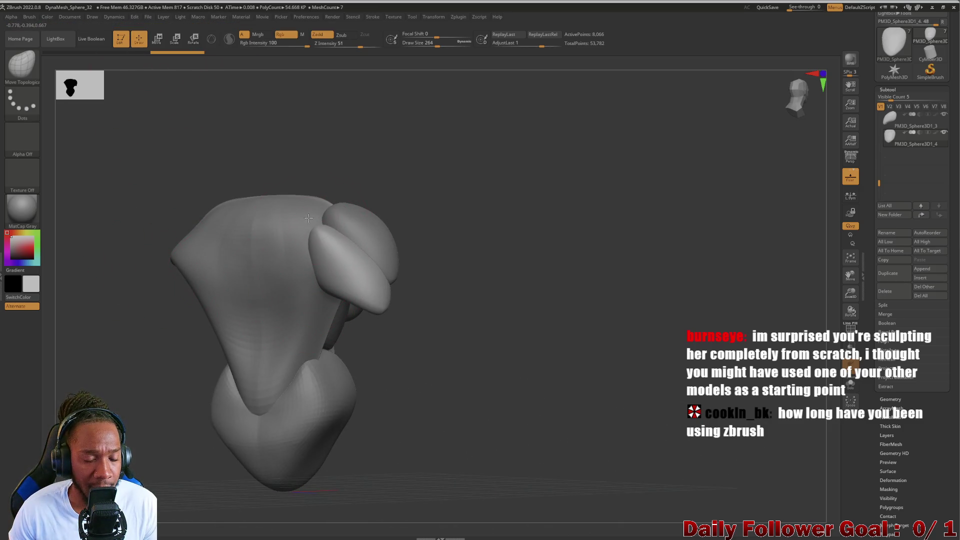
pyautogui.moveTo(127, 285)
pyautogui.keyDown('shift'); pyautogui.mouseDown()
pyautogui.moveTo(130, 317)
pyautogui.moveTo(132, 304)
pyautogui.moveTo(161, 316)
pyautogui.moveTo(167, 298)
pyautogui.moveTo(240, 321)
pyautogui.mouseUp(); pyautogui.keyUp('shift')
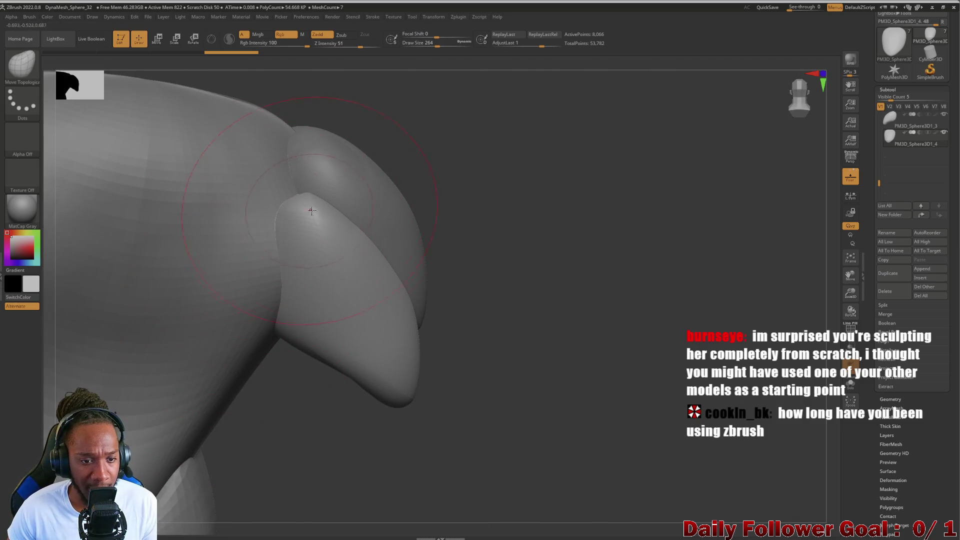
pyautogui.press('[')
pyautogui.moveTo(305, 209); pyautogui.dragTo(300, 201)
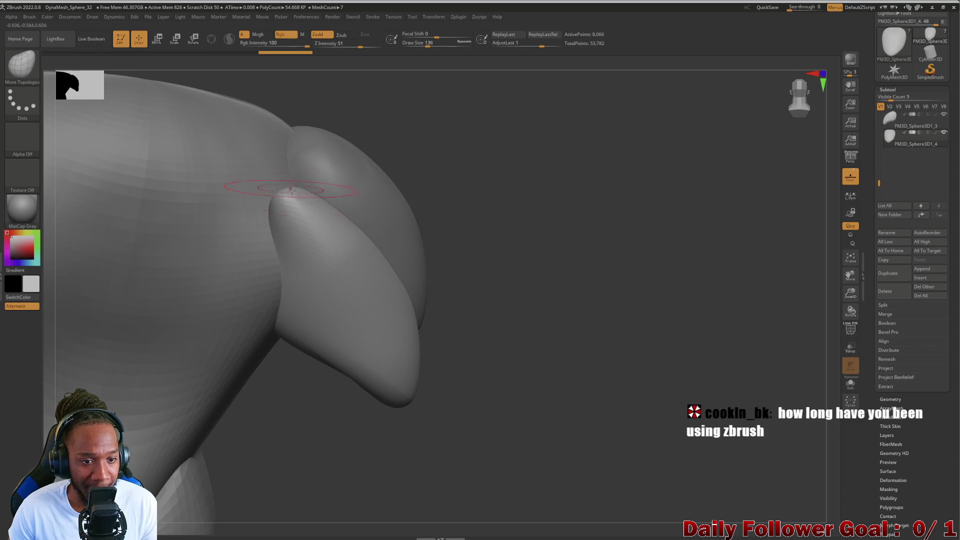
pyautogui.moveTo(440, 210)
pyautogui.mouseDown()
pyautogui.moveTo(452, 208)
pyautogui.moveTo(386, 228)
pyautogui.mouseUp()
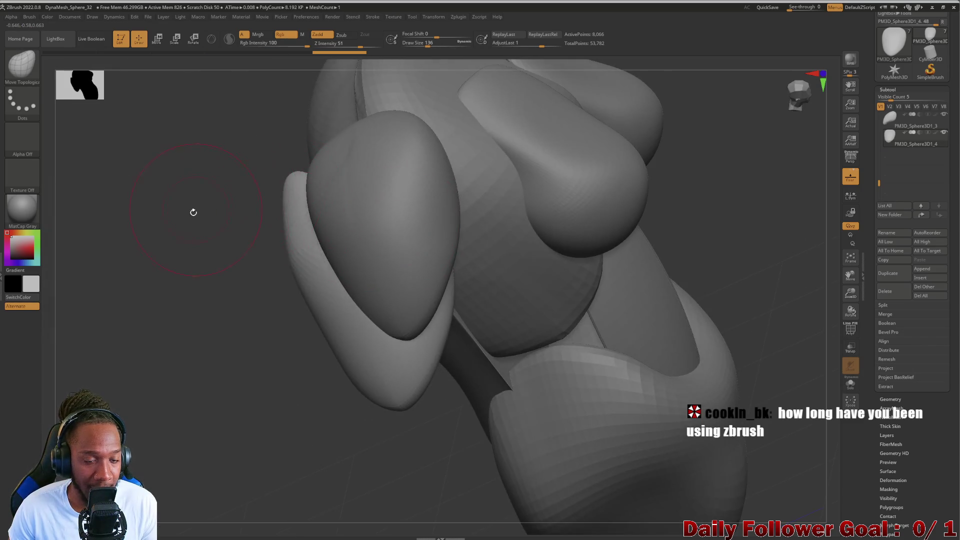
# Smooth the shoulder piece's tip into a softer, rounder lobe, adjusting brush size.
pyautogui.moveTo(193, 212)
pyautogui.mouseDown()
pyautogui.moveTo(320, 165)
pyautogui.moveTo(283, 239)
pyautogui.mouseUp()
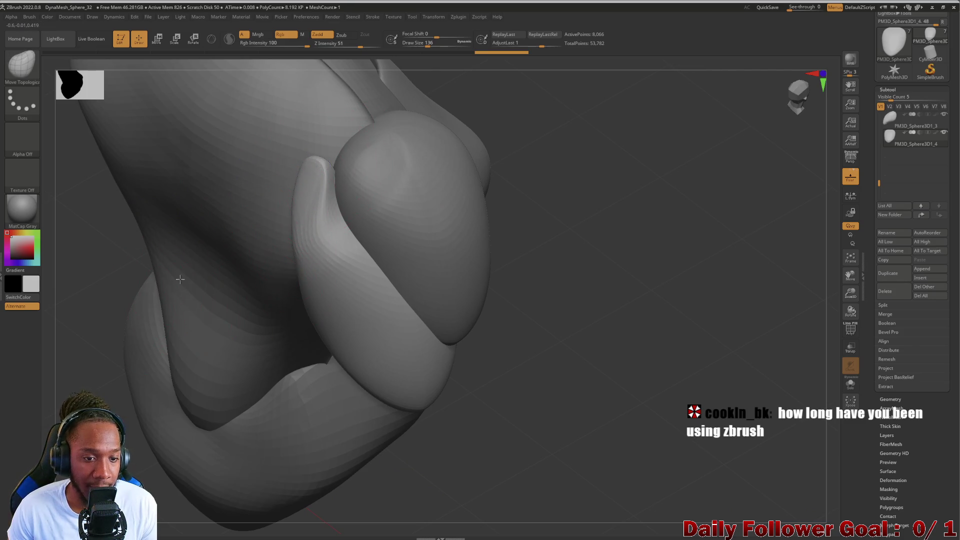
pyautogui.moveTo(353, 388)
pyautogui.mouseDown()
pyautogui.moveTo(508, 396)
pyautogui.moveTo(433, 354)
pyautogui.mouseUp()
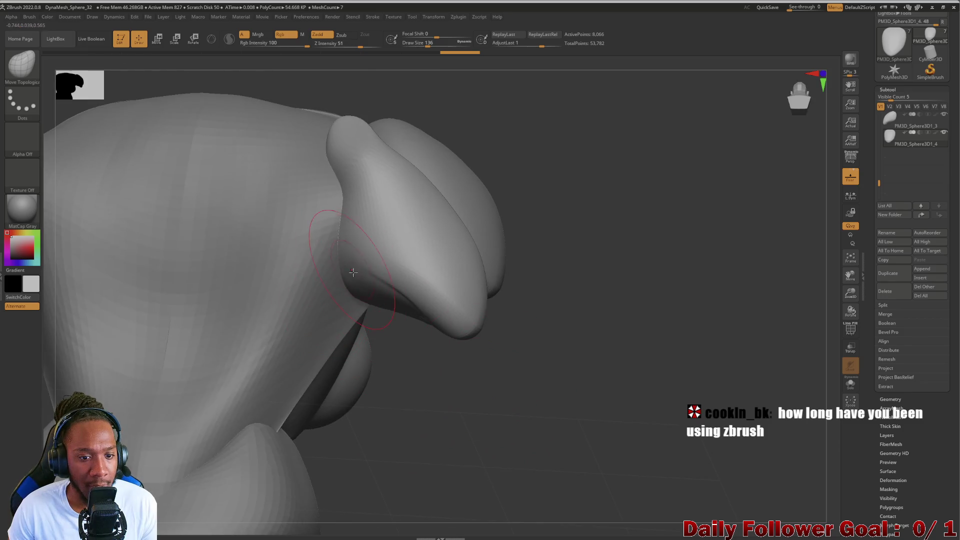
pyautogui.moveTo(499, 144)
pyautogui.mouseDown()
pyautogui.moveTo(479, 220)
pyautogui.moveTo(320, 172)
pyautogui.moveTo(315, 200)
pyautogui.mouseUp()
pyautogui.keyDown('shift'); pyautogui.moveTo(325, 167); pyautogui.dragTo(295, 220); pyautogui.keyUp('shift')
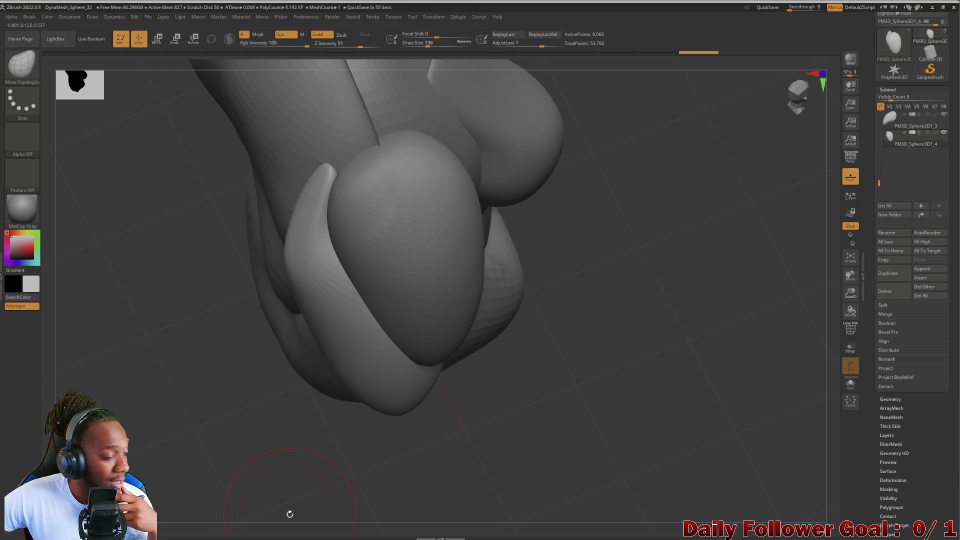
pyautogui.moveTo(258, 354)
pyautogui.mouseDown()
pyautogui.moveTo(182, 290)
pyautogui.moveTo(310, 295)
pyautogui.mouseUp()
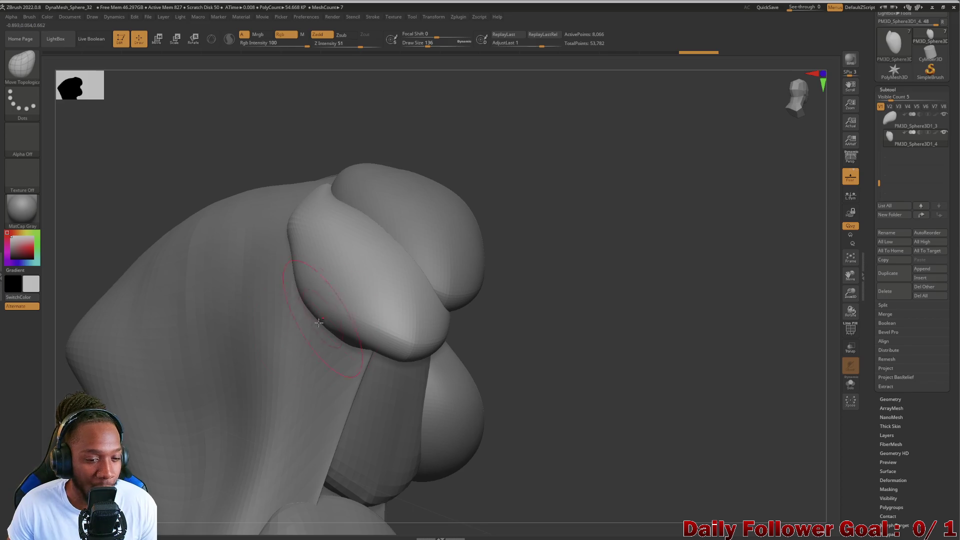
pyautogui.moveTo(588, 366)
pyautogui.mouseDown()
pyautogui.moveTo(593, 349)
pyautogui.moveTo(373, 274)
pyautogui.mouseUp()
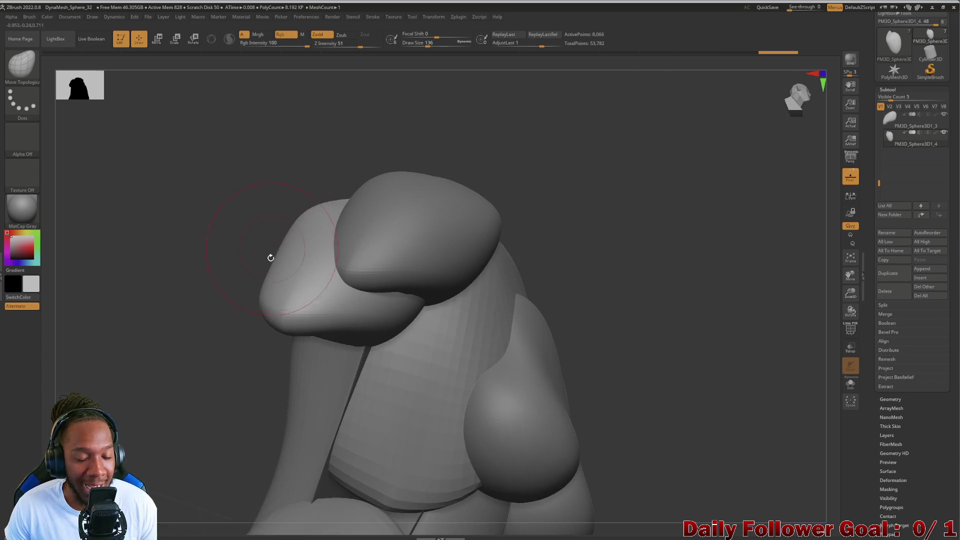
pyautogui.moveTo(171, 320)
pyautogui.mouseDown()
pyautogui.moveTo(157, 296)
pyautogui.moveTo(170, 328)
pyautogui.moveTo(173, 320)
pyautogui.mouseUp()
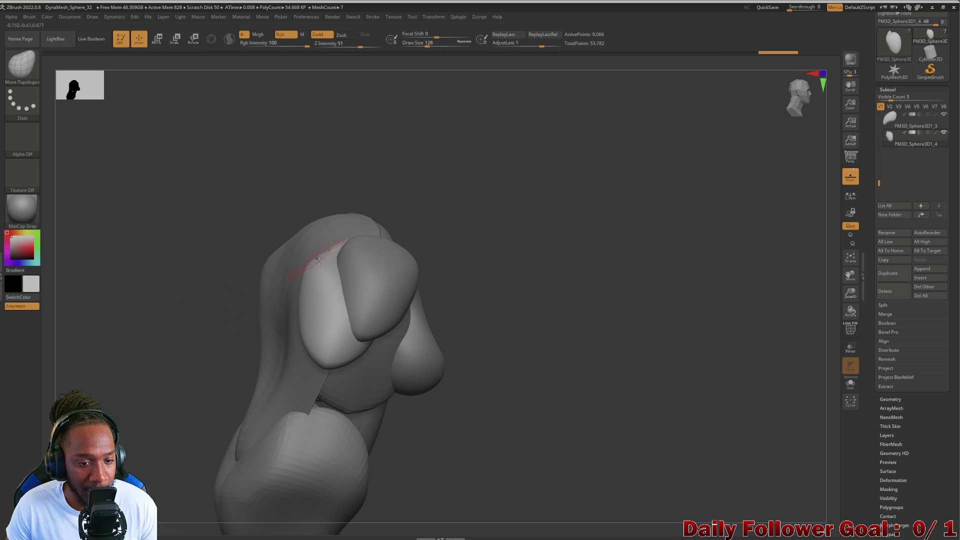
pyautogui.press('[')
pyautogui.press(']')
pyautogui.press(']')
pyautogui.press(']')
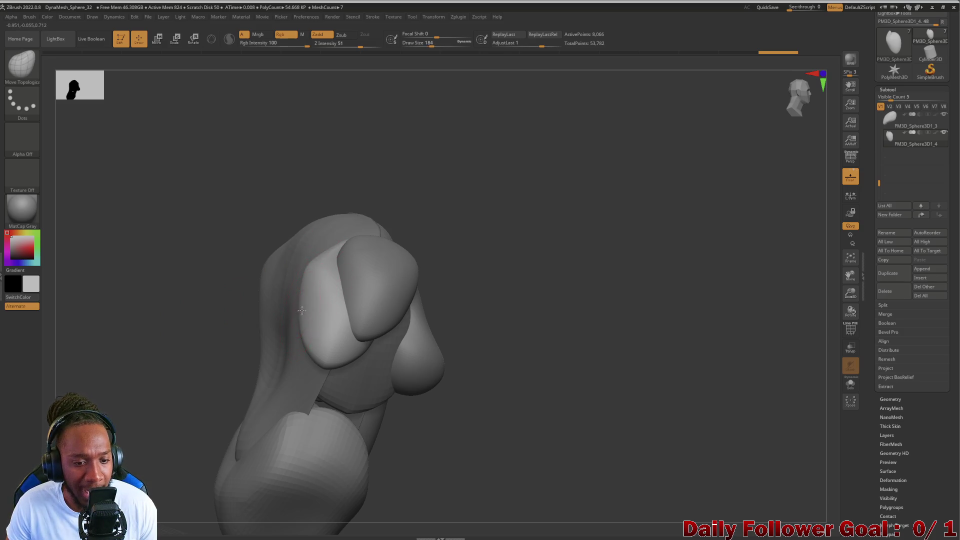
pyautogui.moveTo(295, 313); pyautogui.dragTo(171, 307)
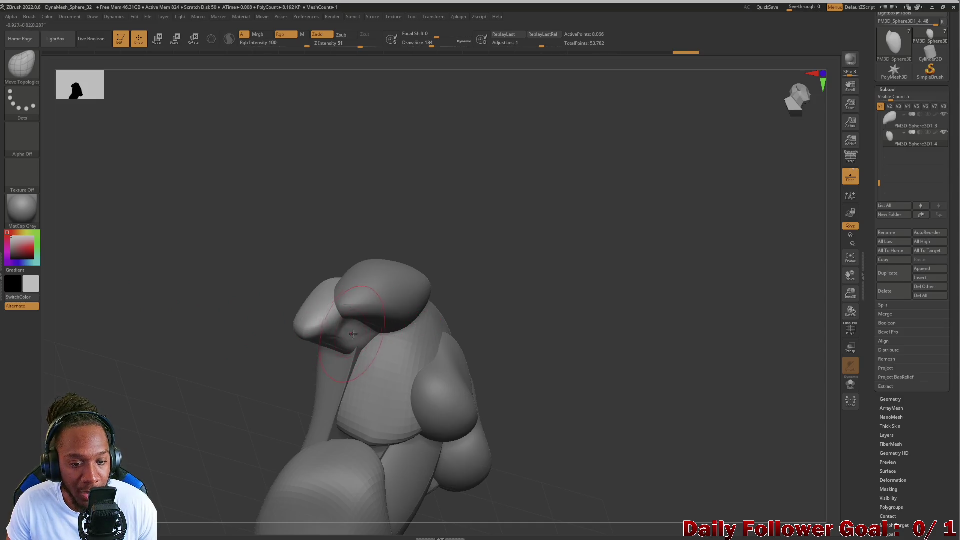
pyautogui.press('shift')
pyautogui.moveTo(270, 330)
pyautogui.mouseDown()
pyautogui.moveTo(212, 317)
pyautogui.moveTo(217, 379)
pyautogui.moveTo(229, 396)
pyautogui.moveTo(172, 332)
pyautogui.moveTo(178, 353)
pyautogui.moveTo(291, 329)
pyautogui.mouseUp()
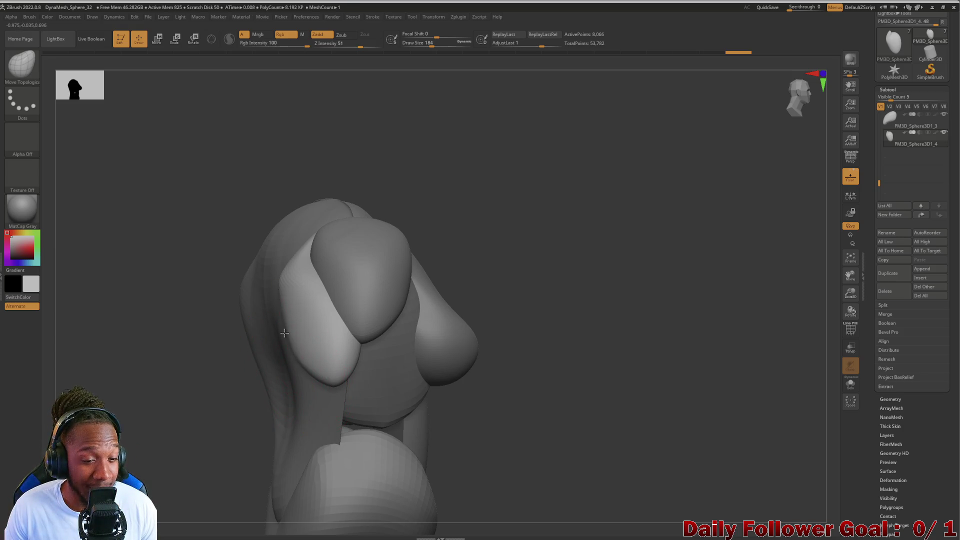
pyautogui.moveTo(253, 326)
pyautogui.mouseDown()
pyautogui.moveTo(112, 364)
pyautogui.moveTo(139, 368)
pyautogui.moveTo(340, 306)
pyautogui.moveTo(330, 320)
pyautogui.mouseUp()
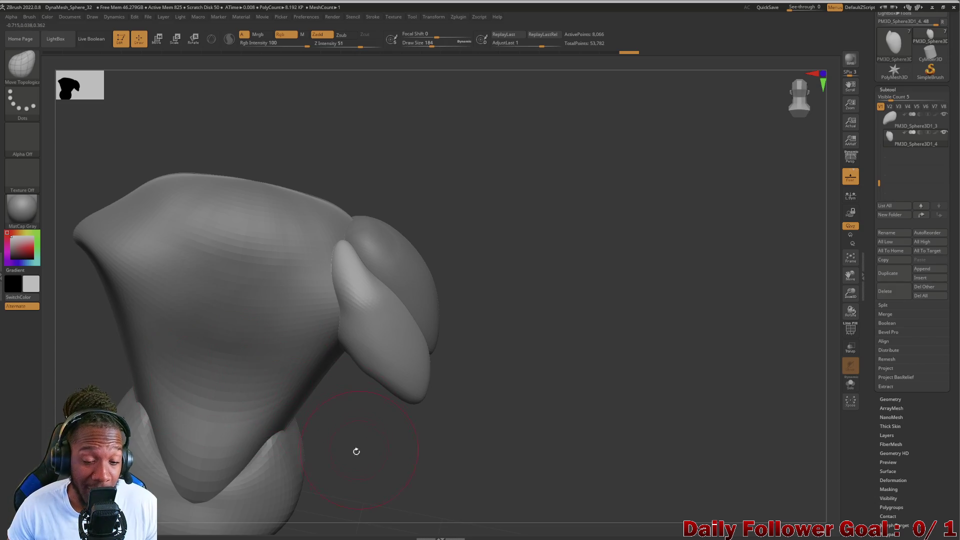
pyautogui.moveTo(356, 451)
pyautogui.mouseDown()
pyautogui.moveTo(298, 422)
pyautogui.moveTo(207, 431)
pyautogui.mouseUp()
pyautogui.moveTo(256, 404); pyautogui.dragTo(285, 382)
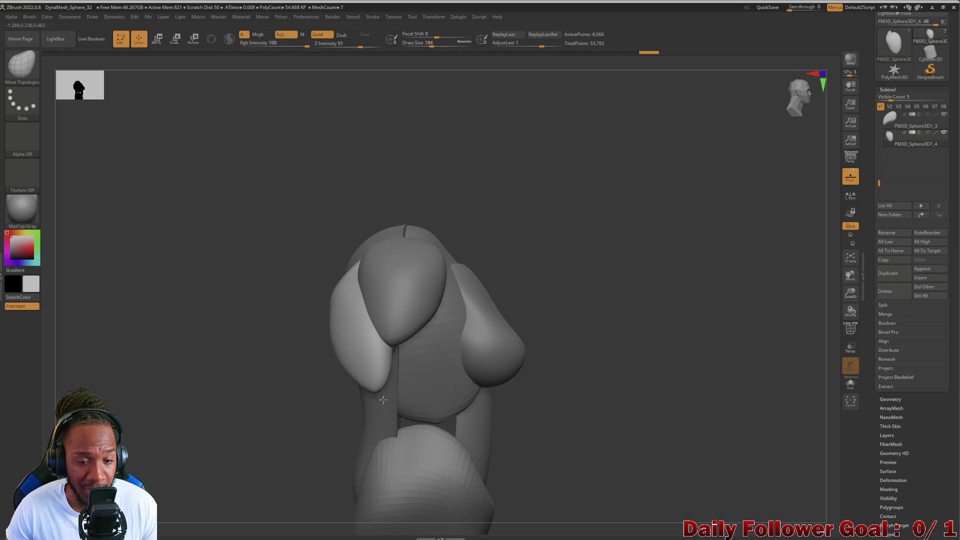
pyautogui.moveTo(368, 380)
pyautogui.mouseDown()
pyautogui.moveTo(242, 433)
pyautogui.moveTo(362, 397)
pyautogui.mouseUp()
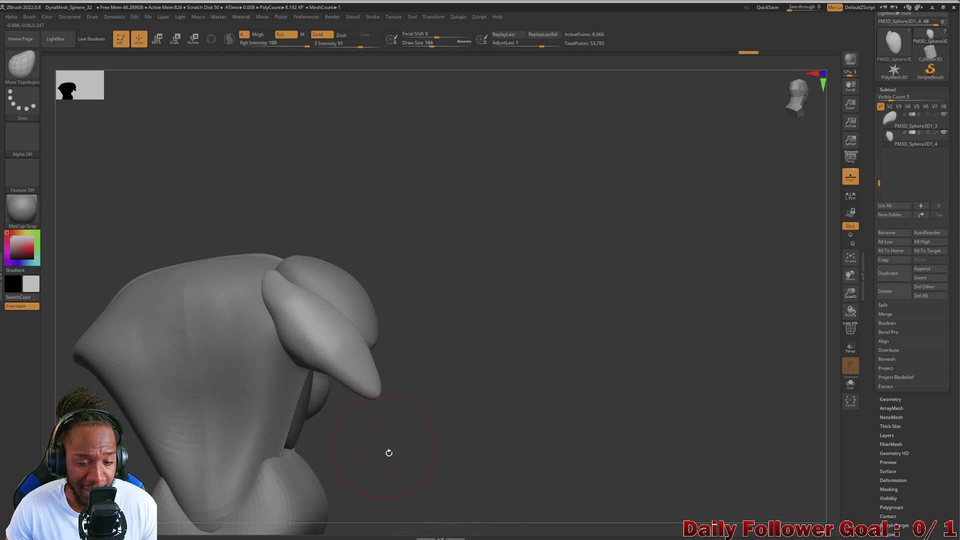
pyautogui.moveTo(388, 452)
pyautogui.mouseDown()
pyautogui.moveTo(425, 415)
pyautogui.moveTo(386, 389)
pyautogui.moveTo(208, 390)
pyautogui.moveTo(274, 340)
pyautogui.mouseUp()
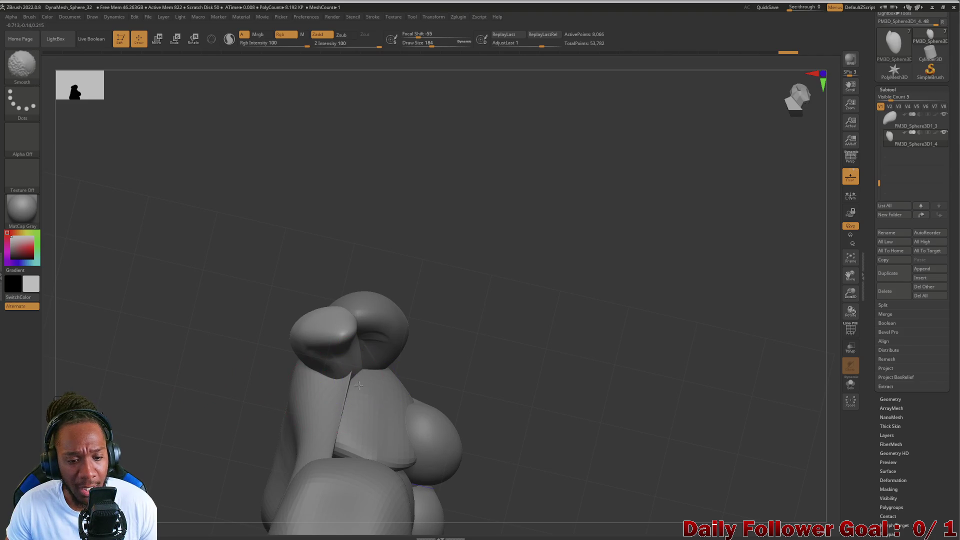
pyautogui.moveTo(236, 443)
pyautogui.mouseDown()
pyautogui.moveTo(185, 485)
pyautogui.moveTo(207, 416)
pyautogui.mouseUp()
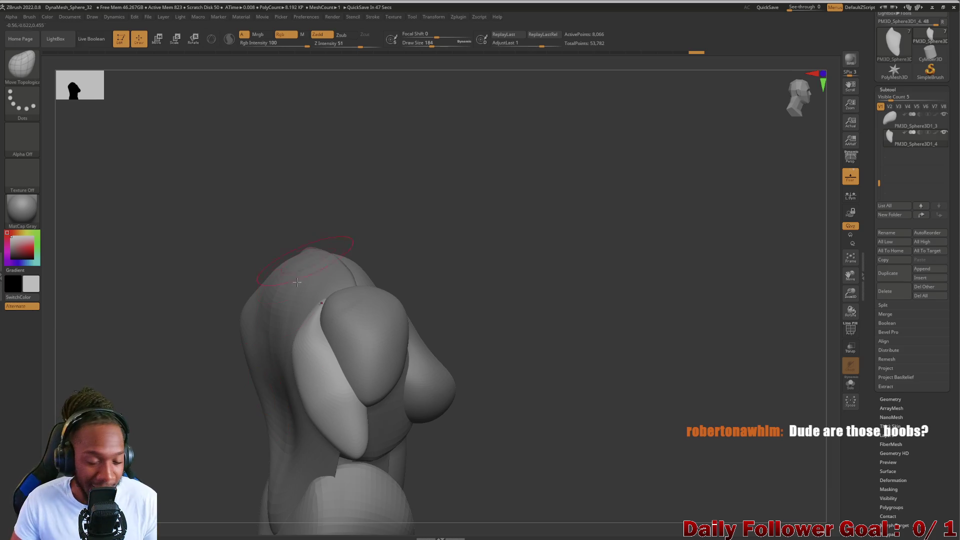
pyautogui.moveTo(220, 415)
pyautogui.mouseDown()
pyautogui.moveTo(200, 416)
pyautogui.moveTo(186, 400)
pyautogui.moveTo(152, 403)
pyautogui.moveTo(144, 435)
pyautogui.moveTo(154, 426)
pyautogui.moveTo(164, 442)
pyautogui.mouseUp()
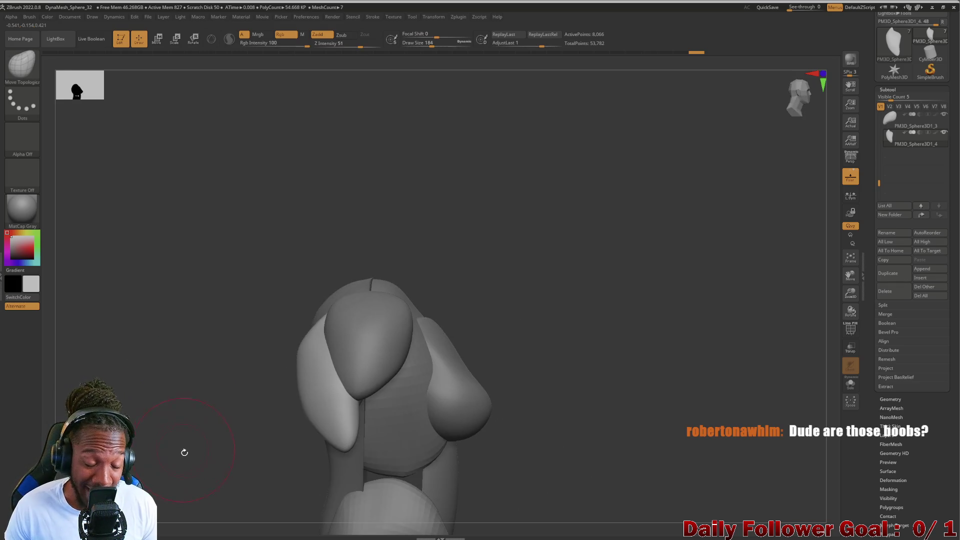
pyautogui.moveTo(166, 408)
pyautogui.mouseDown()
pyautogui.moveTo(167, 367)
pyautogui.moveTo(157, 384)
pyautogui.moveTo(157, 437)
pyautogui.mouseUp()
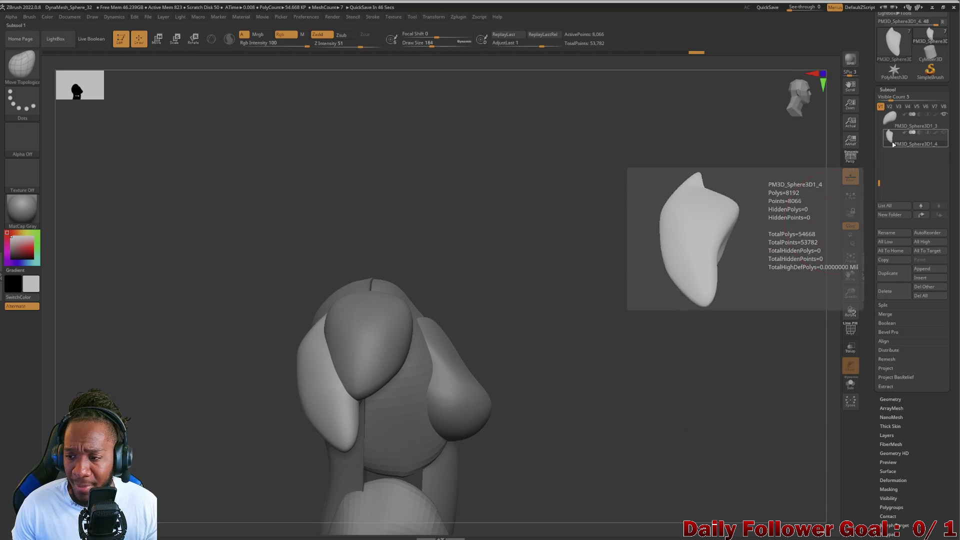
# Duplicate PM3D_Sphere3D1_4 to create PM3D_Sphere3D1_5.
pyautogui.moveTo(909, 147)
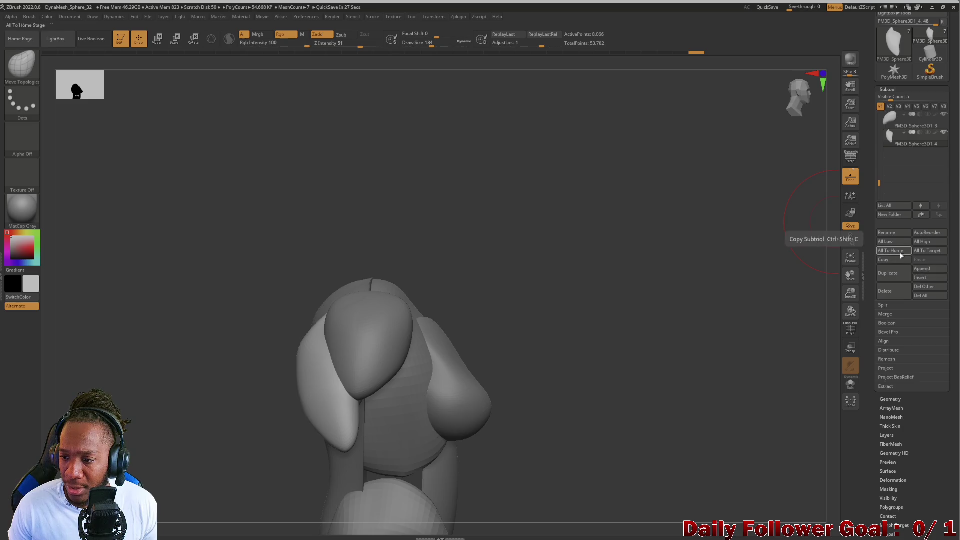
pyautogui.click(888, 279)
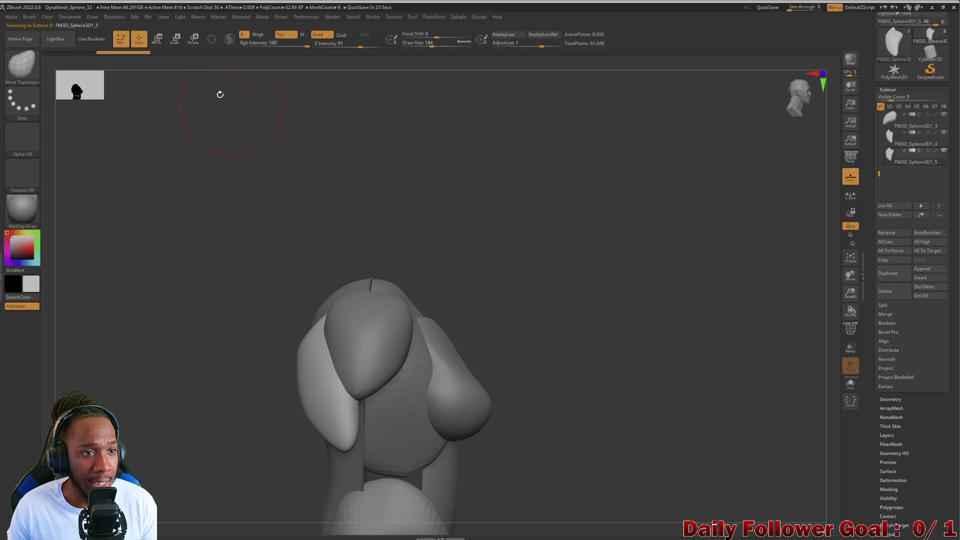
pyautogui.click(156, 39)
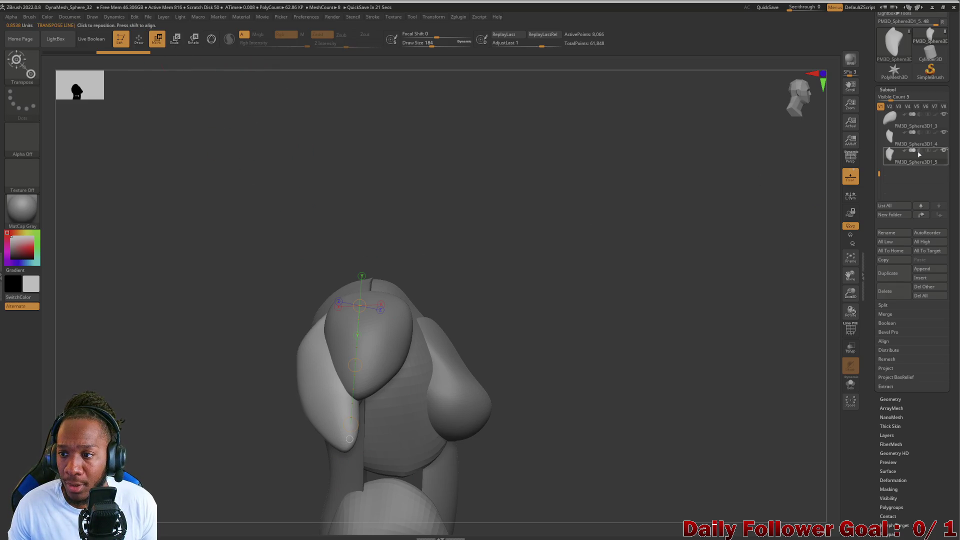
# Line up the Transpose axis on the duplicate and set Rotate mode with Gizmo 3D off.
pyautogui.moveTo(355, 365)
pyautogui.mouseDown()
pyautogui.moveTo(376, 375)
pyautogui.moveTo(420, 357)
pyautogui.moveTo(419, 348)
pyautogui.mouseUp()
pyautogui.click(211, 38)
pyautogui.click(193, 39)
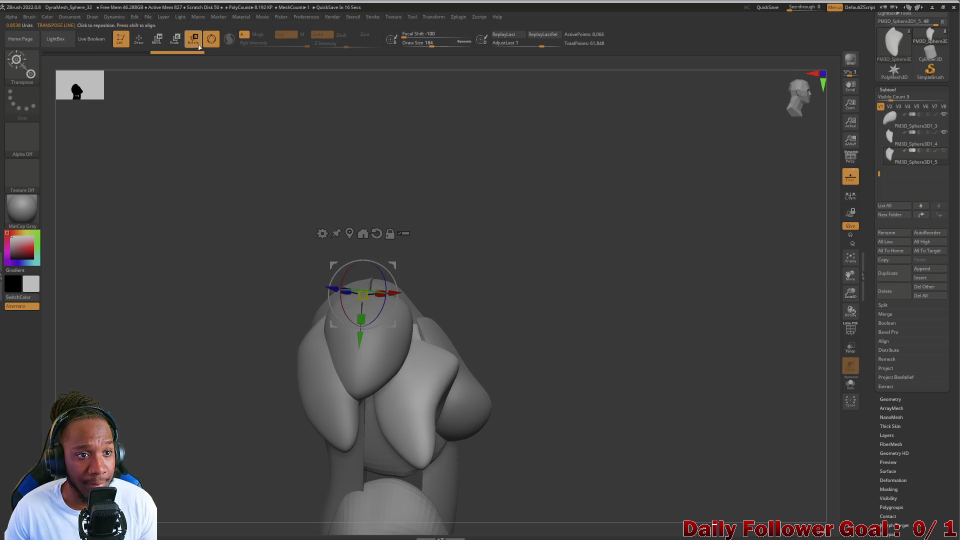
pyautogui.moveTo(163, 232)
pyautogui.mouseDown()
pyautogui.moveTo(118, 257)
pyautogui.moveTo(136, 278)
pyautogui.mouseUp()
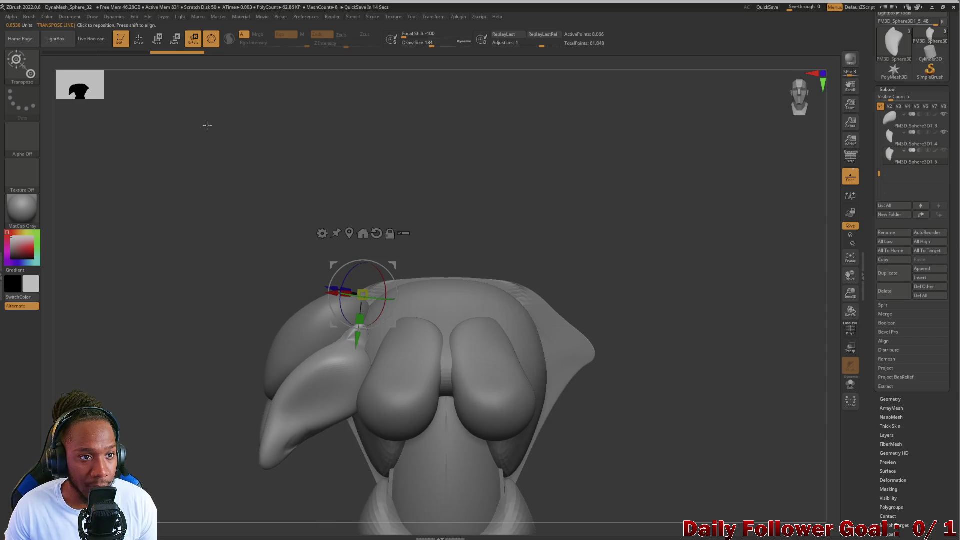
pyautogui.click(212, 41)
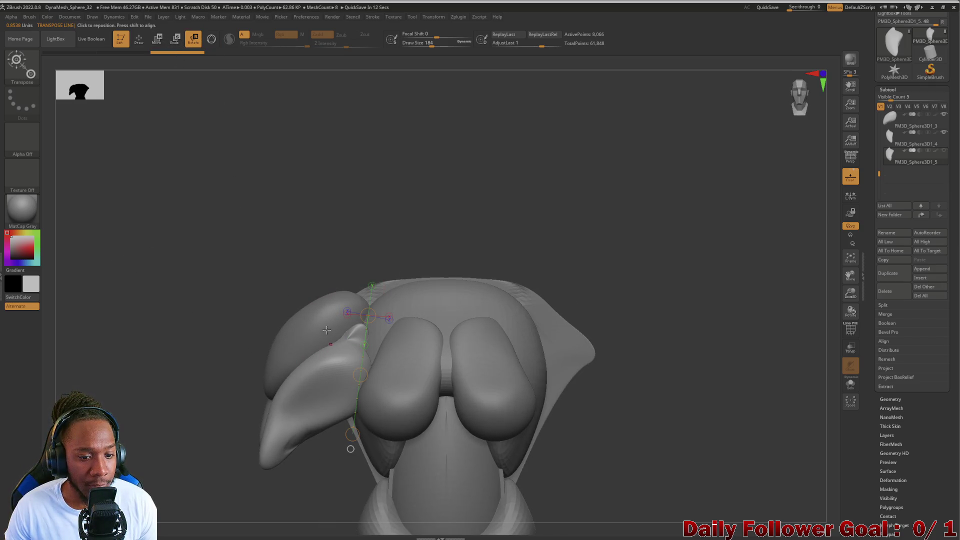
pyautogui.moveTo(220, 385)
pyautogui.mouseDown()
pyautogui.moveTo(205, 392)
pyautogui.moveTo(315, 448)
pyautogui.moveTo(260, 430)
pyautogui.moveTo(220, 350)
pyautogui.moveTo(308, 267)
pyautogui.moveTo(299, 285)
pyautogui.mouseUp()
pyautogui.moveTo(215, 234)
pyautogui.mouseDown()
pyautogui.moveTo(178, 287)
pyautogui.moveTo(180, 271)
pyautogui.moveTo(161, 262)
pyautogui.moveTo(222, 251)
pyautogui.mouseUp()
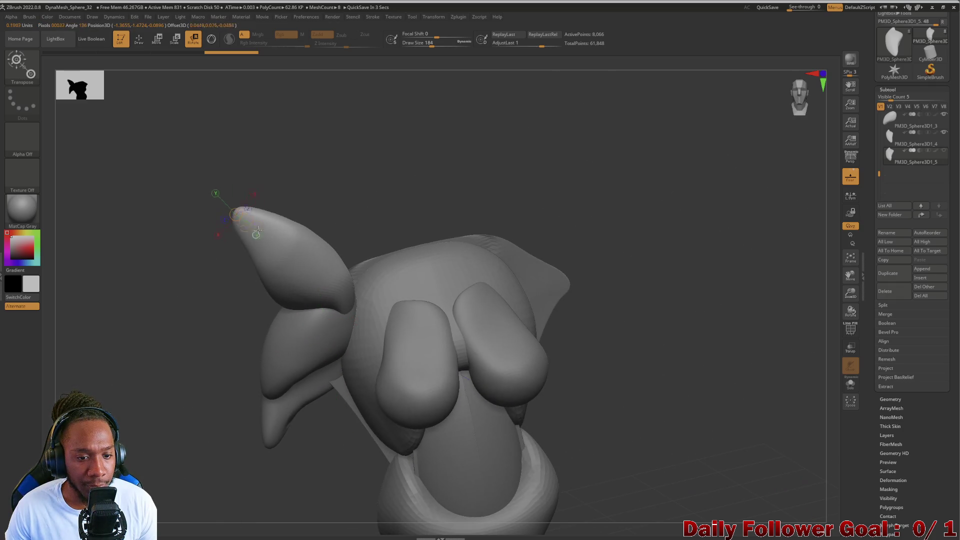
# Anchor the rotation at the piece's tip and swing the duplicate down and left across the chest.
pyautogui.moveTo(235, 215); pyautogui.dragTo(242, 304)
pyautogui.moveTo(215, 197); pyautogui.dragTo(194, 259)
pyautogui.moveTo(237, 214)
pyautogui.mouseDown()
pyautogui.moveTo(197, 276)
pyautogui.moveTo(221, 435)
pyautogui.moveTo(208, 448)
pyautogui.moveTo(196, 404)
pyautogui.mouseUp()
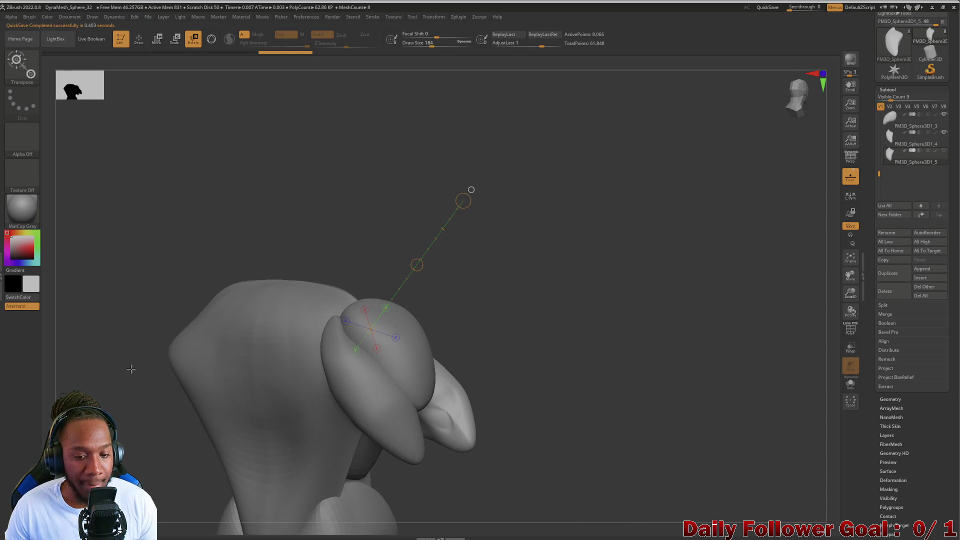
pyautogui.moveTo(133, 369)
pyautogui.mouseDown()
pyautogui.moveTo(96, 354)
pyautogui.moveTo(146, 164)
pyautogui.mouseUp()
pyautogui.click(138, 43)
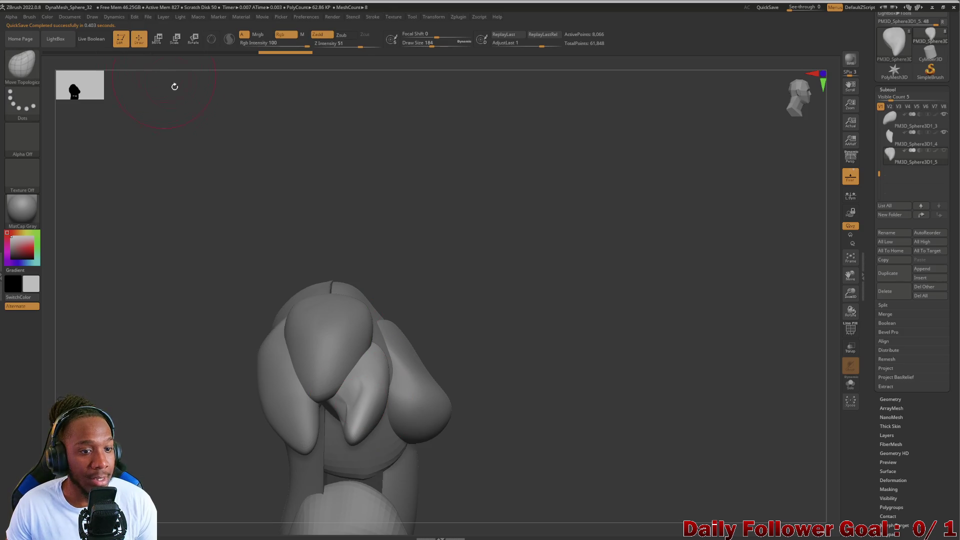
# Smooth the left lobe and push its top edge into shape with Move Topological.
pyautogui.moveTo(160, 320)
pyautogui.mouseDown()
pyautogui.moveTo(155, 353)
pyautogui.moveTo(148, 325)
pyautogui.moveTo(326, 341)
pyautogui.mouseUp()
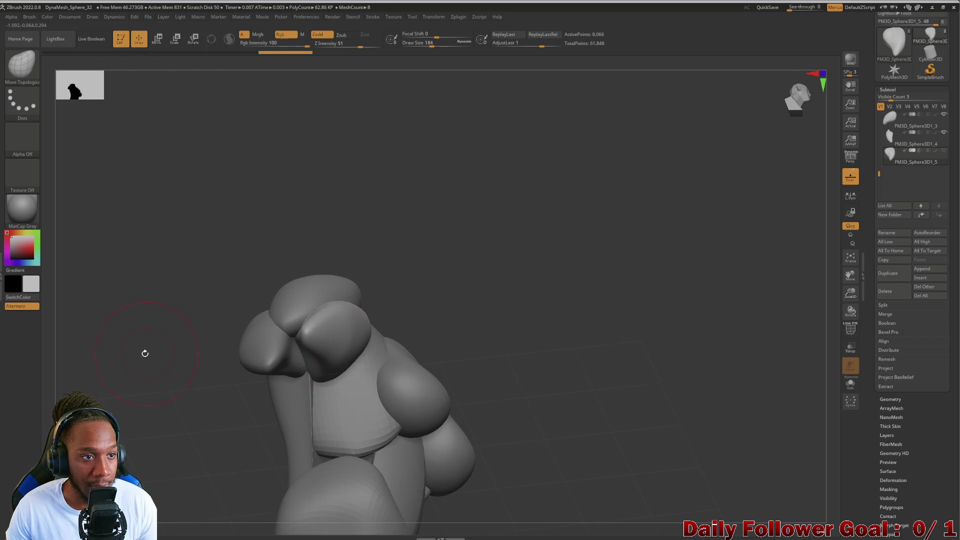
pyautogui.moveTo(152, 328)
pyautogui.mouseDown()
pyautogui.moveTo(160, 386)
pyautogui.moveTo(228, 359)
pyautogui.mouseUp()
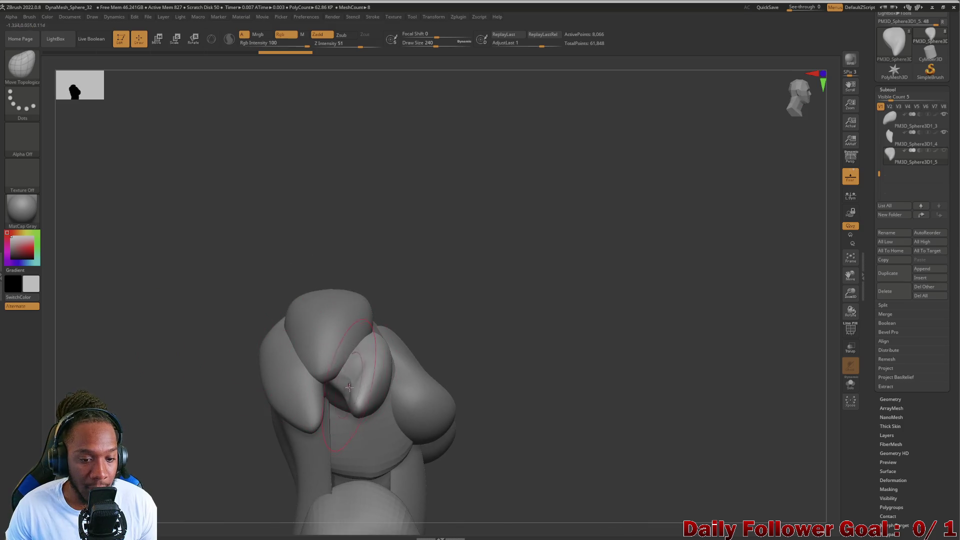
pyautogui.moveTo(215, 407)
pyautogui.mouseDown()
pyautogui.moveTo(220, 468)
pyautogui.moveTo(293, 422)
pyautogui.mouseUp()
pyautogui.keyDown('shift'); pyautogui.moveTo(377, 422); pyautogui.dragTo(354, 430); pyautogui.keyUp('shift')
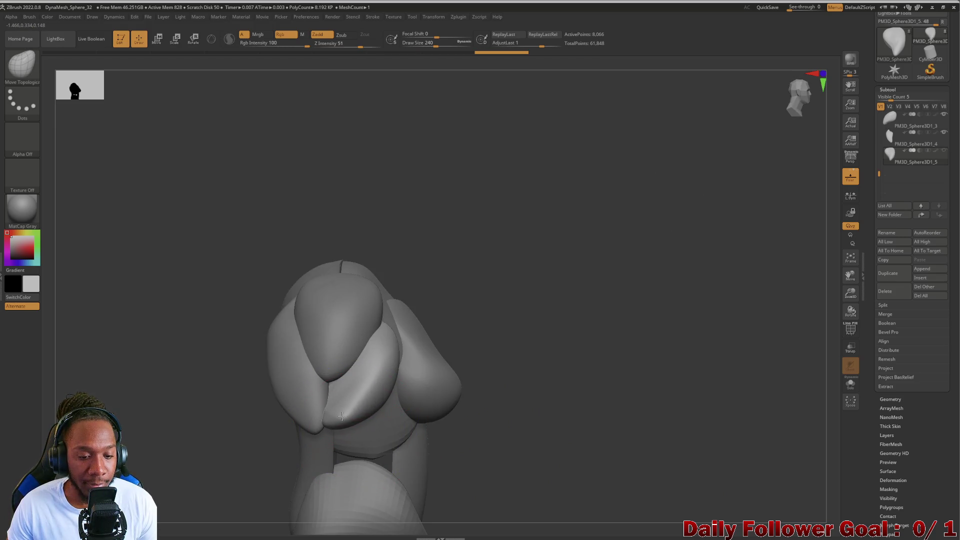
pyautogui.moveTo(342, 416)
pyautogui.mouseDown(button='right')
pyautogui.moveTo(328, 416)
pyautogui.moveTo(385, 367)
pyautogui.mouseUp(button='right')
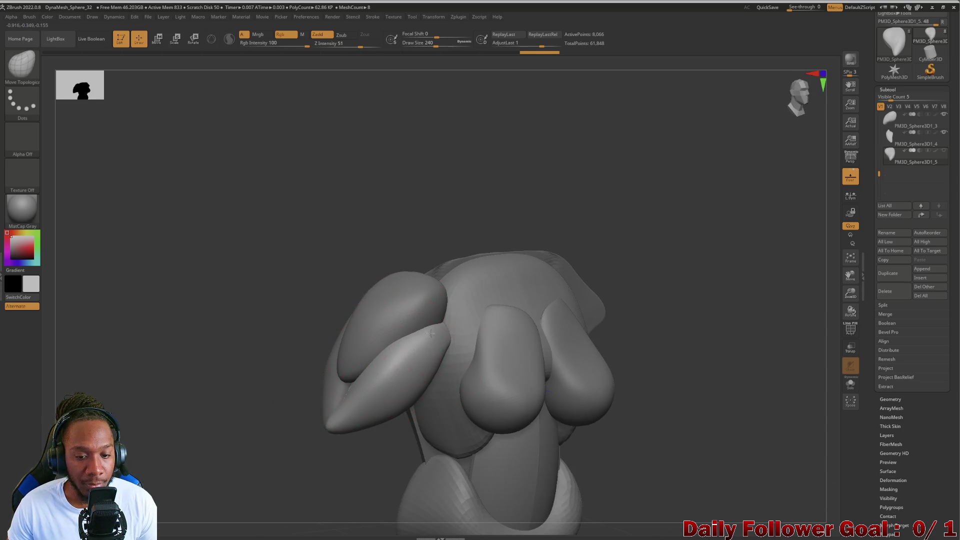
pyautogui.moveTo(430, 333); pyautogui.dragTo(436, 327)
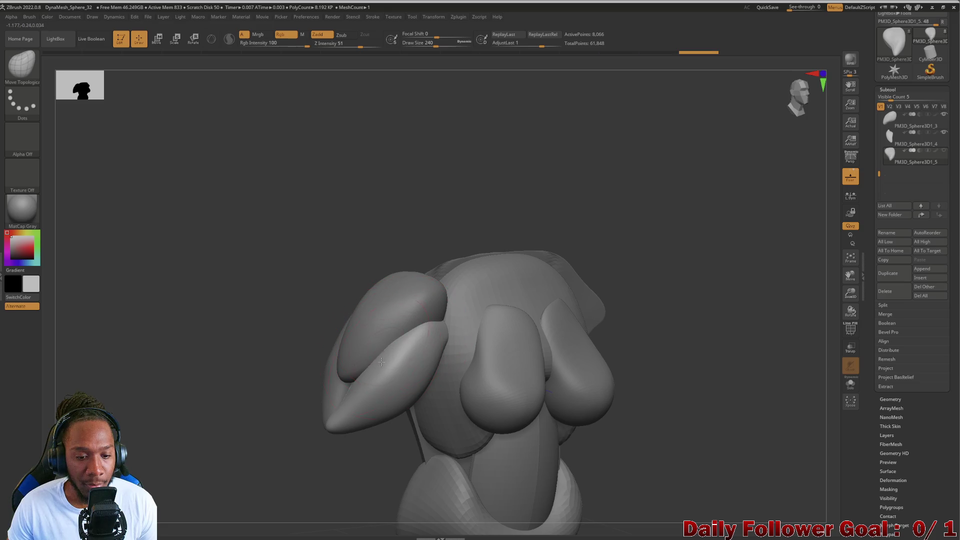
# Undo the last stroke and refine where the shoulder lobe meets the chest.
pyautogui.moveTo(324, 415)
pyautogui.mouseDown(button='right')
pyautogui.moveTo(220, 375)
pyautogui.moveTo(381, 419)
pyautogui.moveTo(285, 385)
pyautogui.moveTo(284, 326)
pyautogui.mouseUp(button='right')
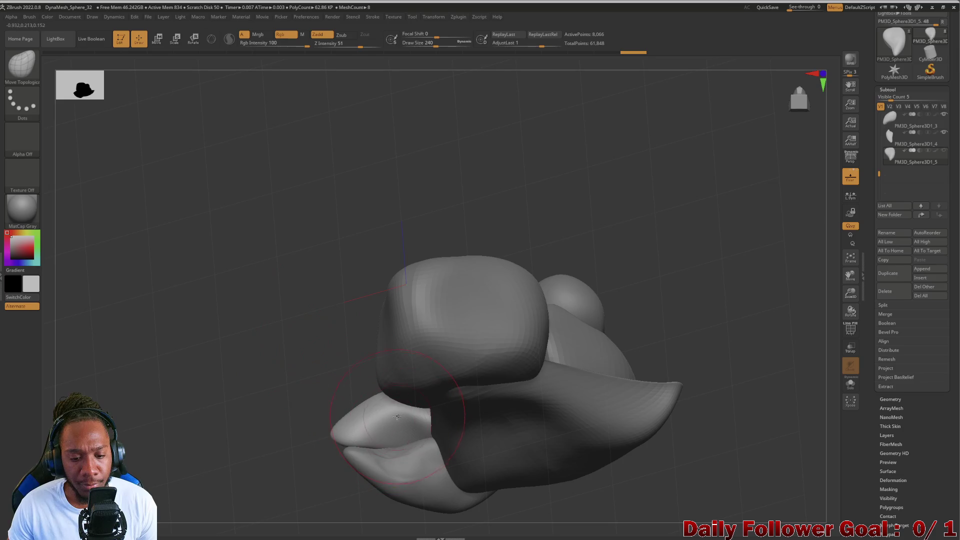
pyautogui.moveTo(396, 429)
pyautogui.mouseDown(button='right')
pyautogui.moveTo(276, 452)
pyautogui.moveTo(309, 437)
pyautogui.mouseUp(button='right')
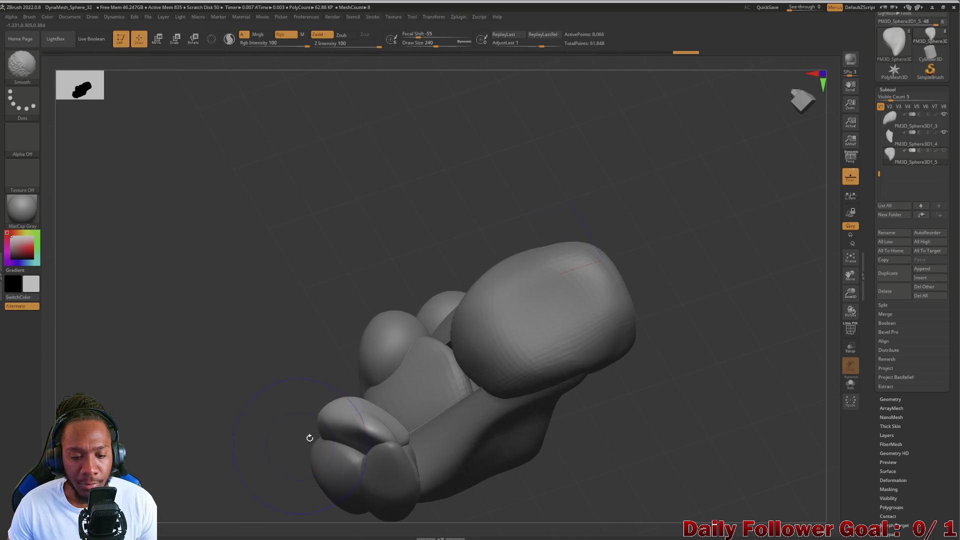
pyautogui.moveTo(389, 426)
pyautogui.mouseDown(button='right')
pyautogui.moveTo(268, 354)
pyautogui.moveTo(363, 433)
pyautogui.moveTo(325, 400)
pyautogui.moveTo(352, 341)
pyautogui.moveTo(262, 303)
pyautogui.moveTo(281, 353)
pyautogui.mouseUp(button='right')
pyautogui.moveTo(316, 390)
pyautogui.mouseDown(button='right')
pyautogui.moveTo(217, 360)
pyautogui.moveTo(190, 422)
pyautogui.moveTo(233, 398)
pyautogui.moveTo(352, 452)
pyautogui.moveTo(281, 443)
pyautogui.moveTo(300, 430)
pyautogui.mouseUp(button='right')
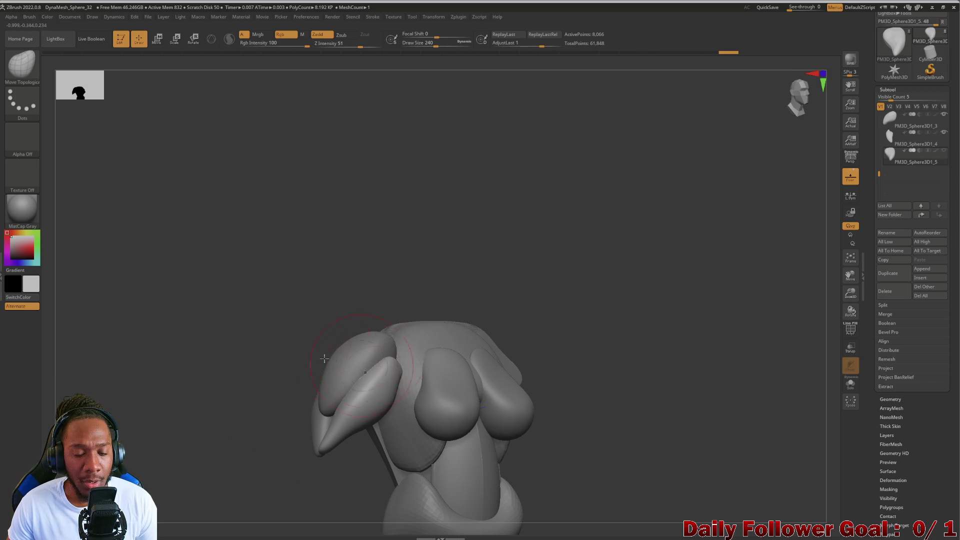
pyautogui.moveTo(324, 358)
pyautogui.mouseDown(button='right')
pyautogui.moveTo(234, 380)
pyautogui.moveTo(222, 353)
pyautogui.moveTo(380, 399)
pyautogui.mouseUp(button='right')
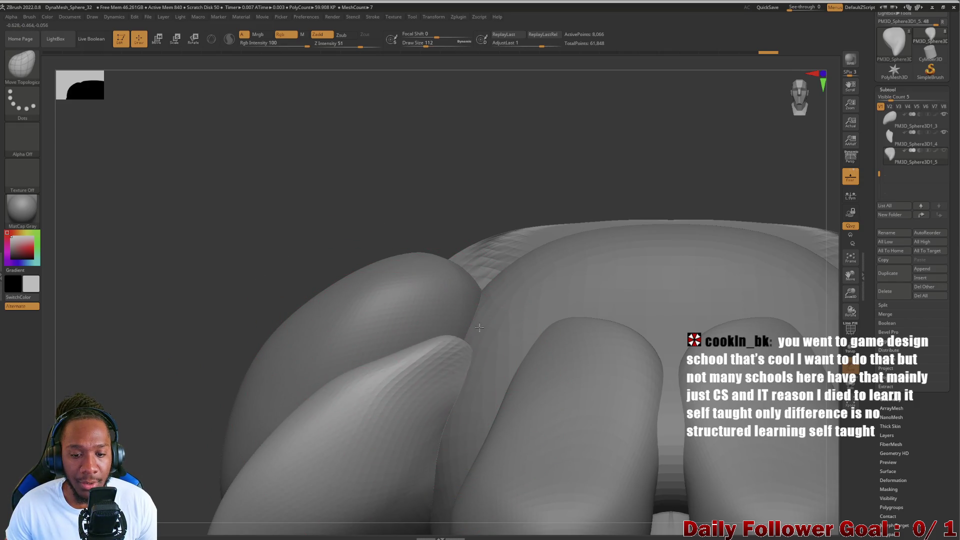
pyautogui.moveTo(260, 287); pyautogui.dragTo(369, 348, button='right')
pyautogui.moveTo(335, 308); pyautogui.dragTo(329, 365, button='right')
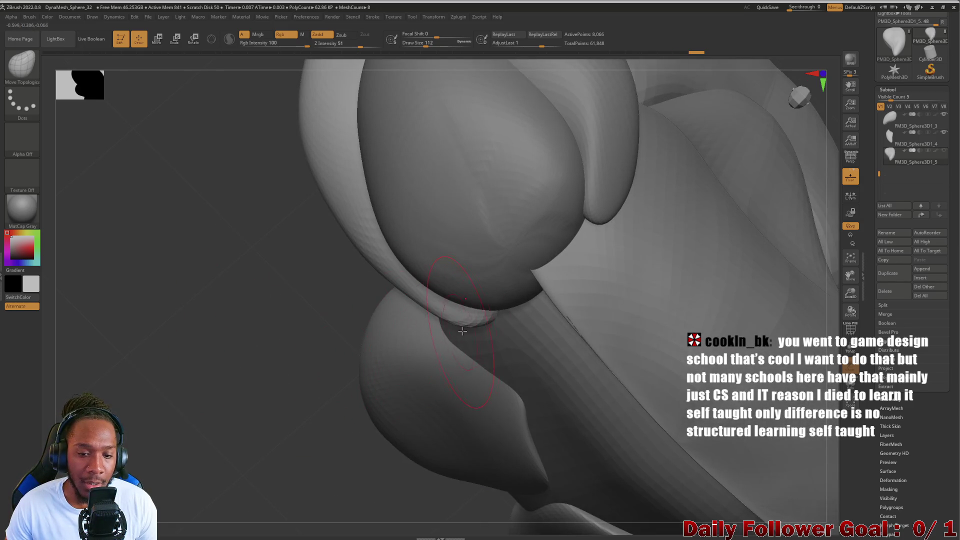
pyautogui.moveTo(462, 337)
pyautogui.mouseDown(button='right')
pyautogui.moveTo(165, 423)
pyautogui.moveTo(103, 240)
pyautogui.moveTo(176, 306)
pyautogui.moveTo(120, 283)
pyautogui.moveTo(95, 298)
pyautogui.moveTo(142, 330)
pyautogui.moveTo(180, 285)
pyautogui.moveTo(214, 285)
pyautogui.moveTo(205, 364)
pyautogui.moveTo(186, 317)
pyautogui.moveTo(207, 325)
pyautogui.moveTo(171, 390)
pyautogui.moveTo(197, 380)
pyautogui.moveTo(197, 328)
pyautogui.moveTo(255, 440)
pyautogui.mouseUp(button='right')
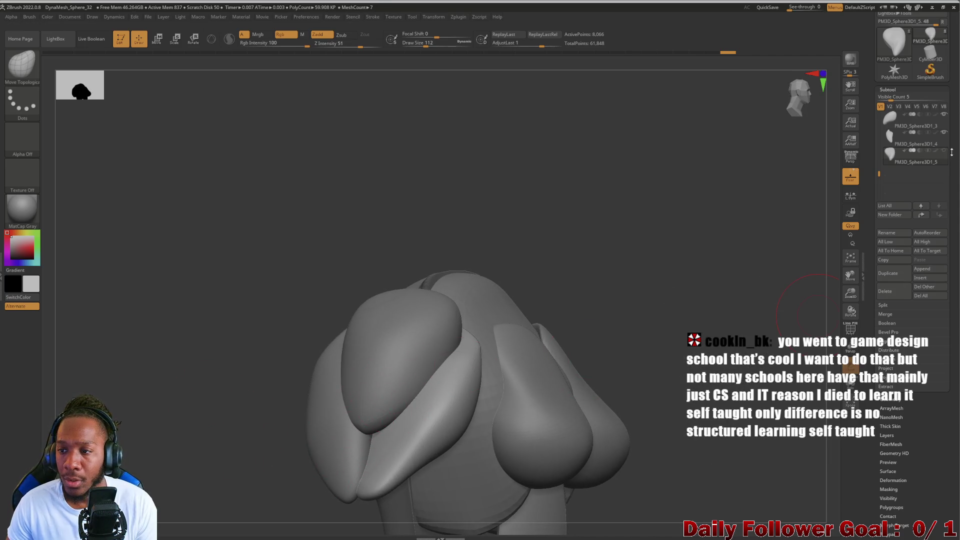
pyautogui.hotkey('ctrl', 'z')
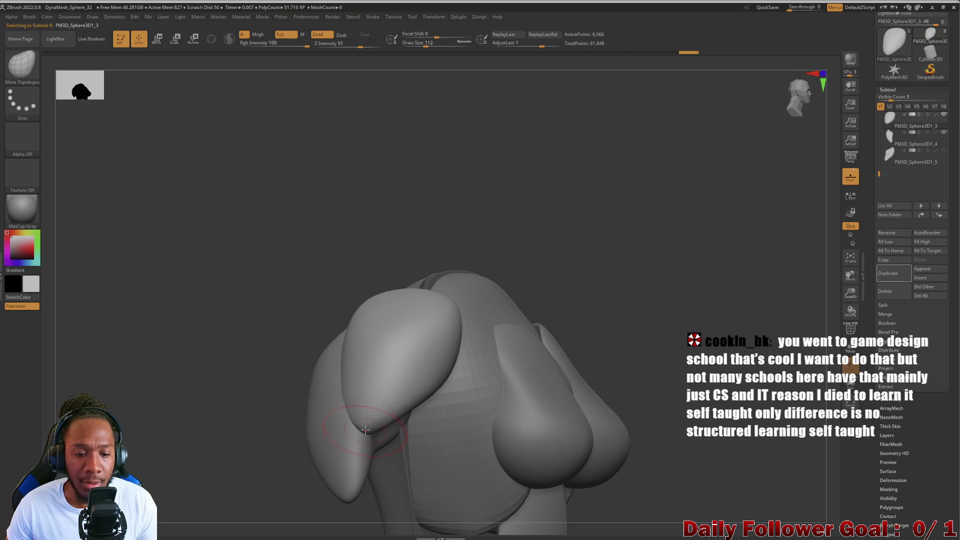
pyautogui.keyDown('ctrl'); pyautogui.keyDown('shift'); pyautogui.moveTo(366, 430); pyautogui.dragTo(378, 456); pyautogui.keyUp('shift'); pyautogui.keyUp('ctrl')
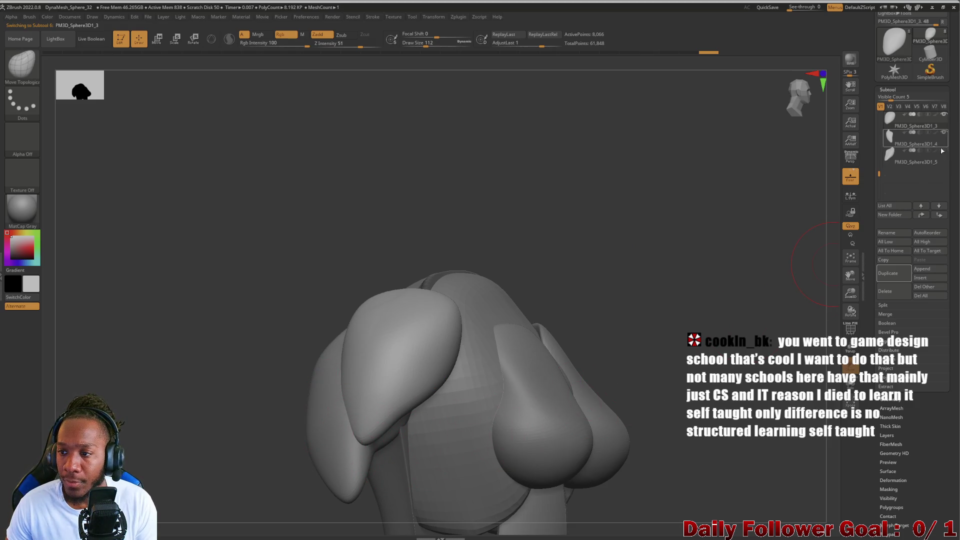
pyautogui.moveTo(380, 365)
pyautogui.mouseDown(button='right')
pyautogui.moveTo(242, 392)
pyautogui.moveTo(150, 460)
pyautogui.moveTo(199, 416)
pyautogui.moveTo(242, 401)
pyautogui.moveTo(190, 435)
pyautogui.moveTo(137, 453)
pyautogui.moveTo(190, 466)
pyautogui.moveTo(177, 460)
pyautogui.moveTo(189, 416)
pyautogui.moveTo(197, 422)
pyautogui.mouseUp(button='right')
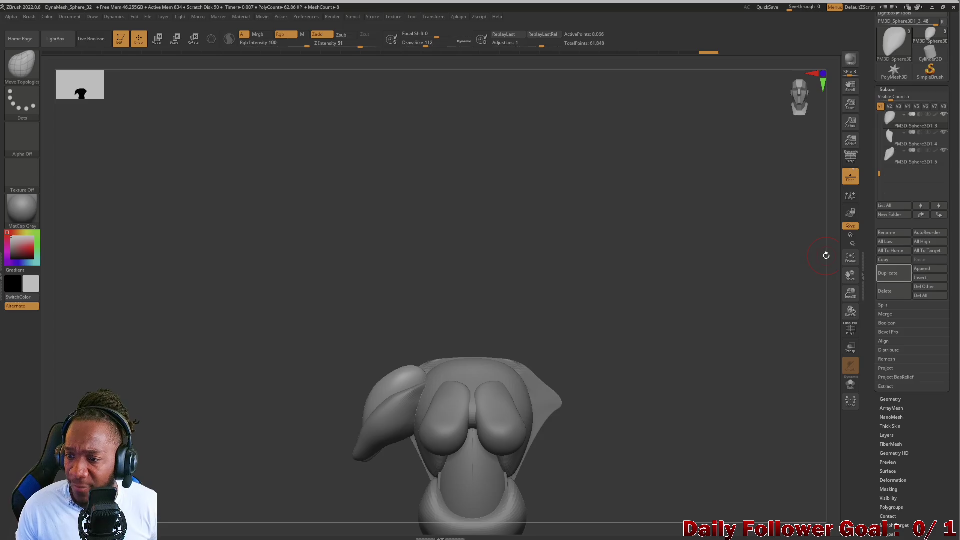
pyautogui.scroll(4, 874, 210)
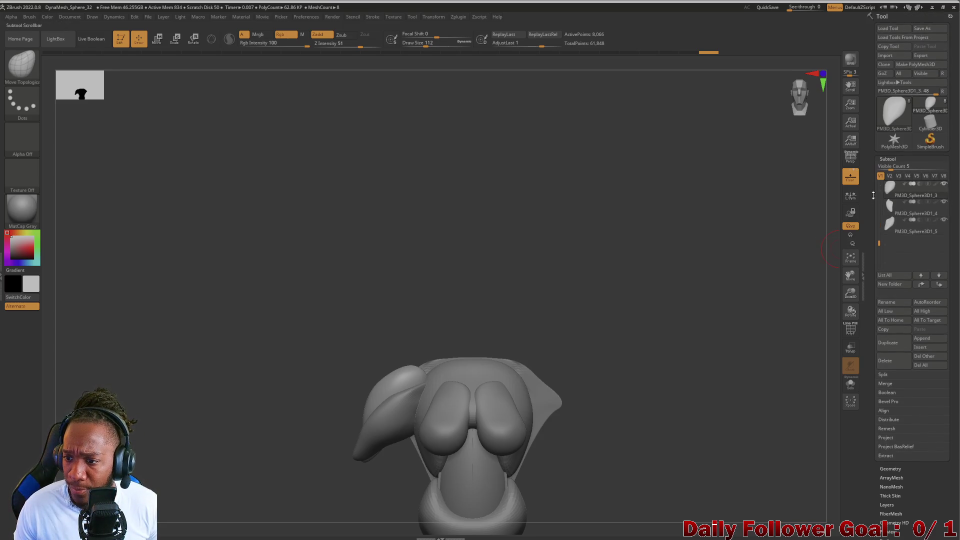
# Select the top PolySphere subtool and MergeVisible all pieces into Merged_PolySphere.
pyautogui.moveTo(881, 242); pyautogui.dragTo(881, 184)
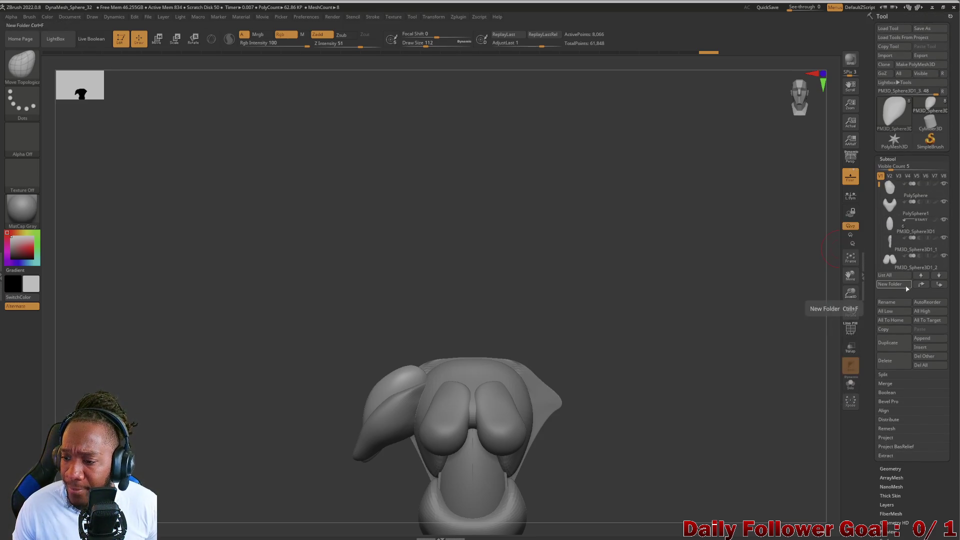
pyautogui.click(895, 189)
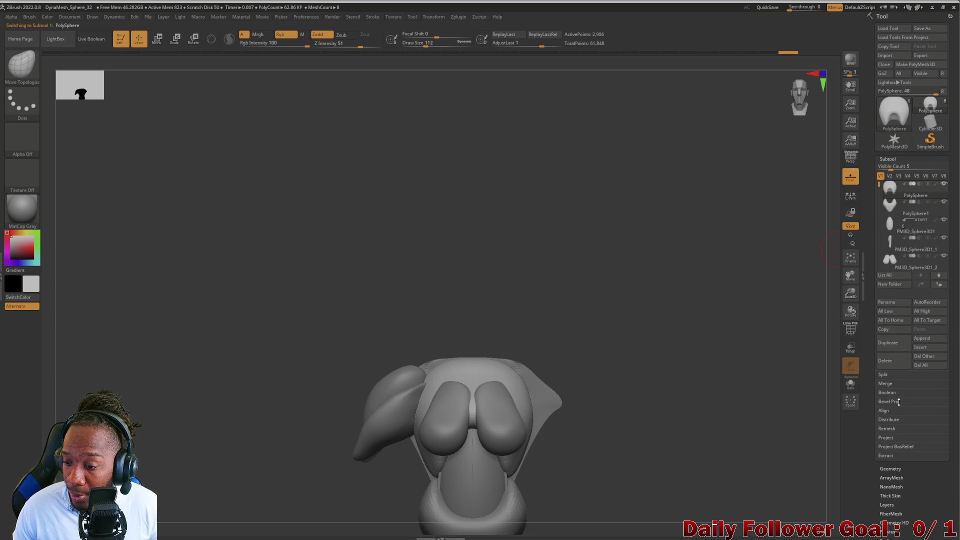
pyautogui.click(895, 468)
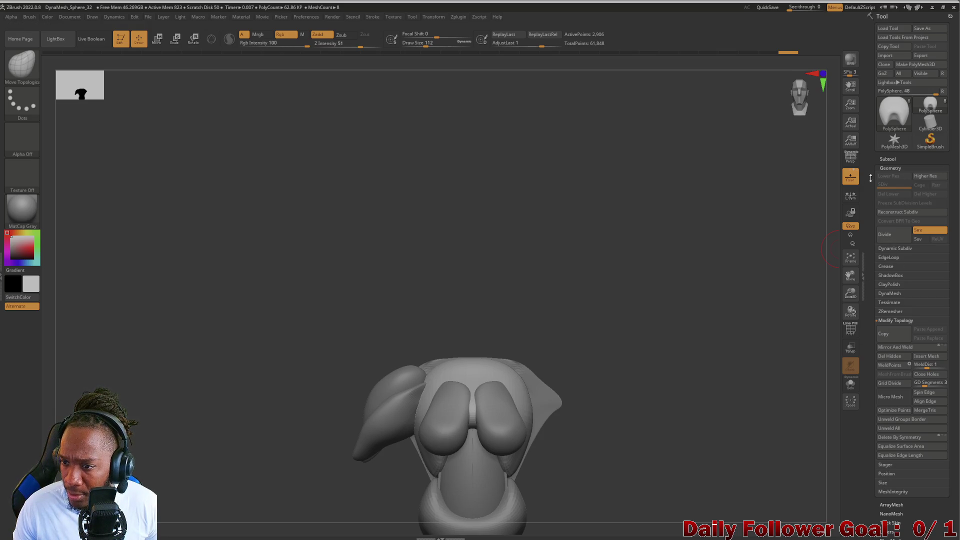
pyautogui.click(887, 159)
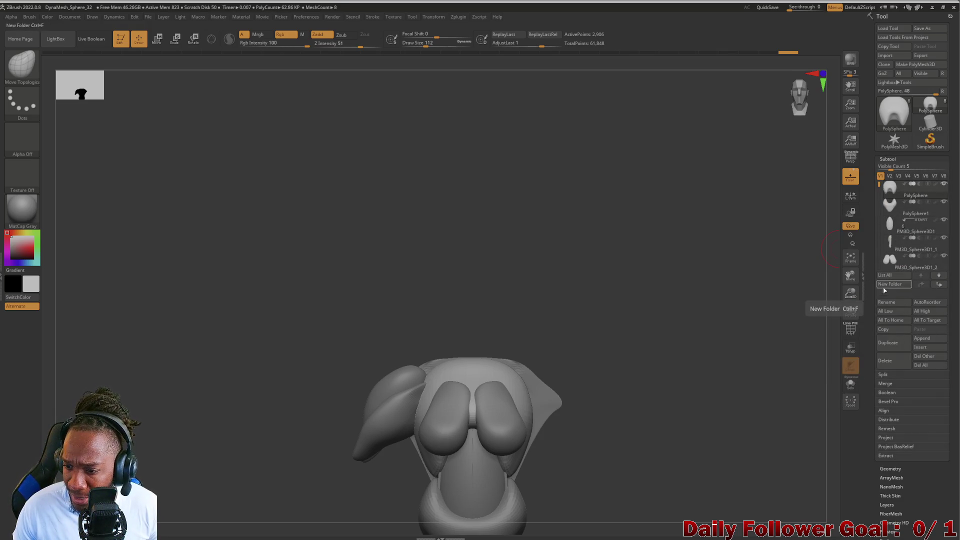
pyautogui.click(887, 384)
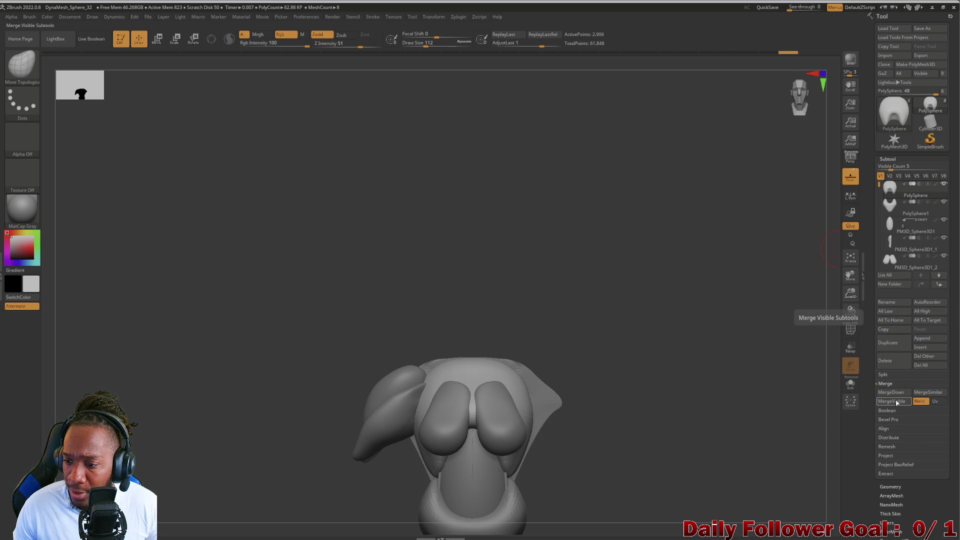
pyautogui.click(897, 401)
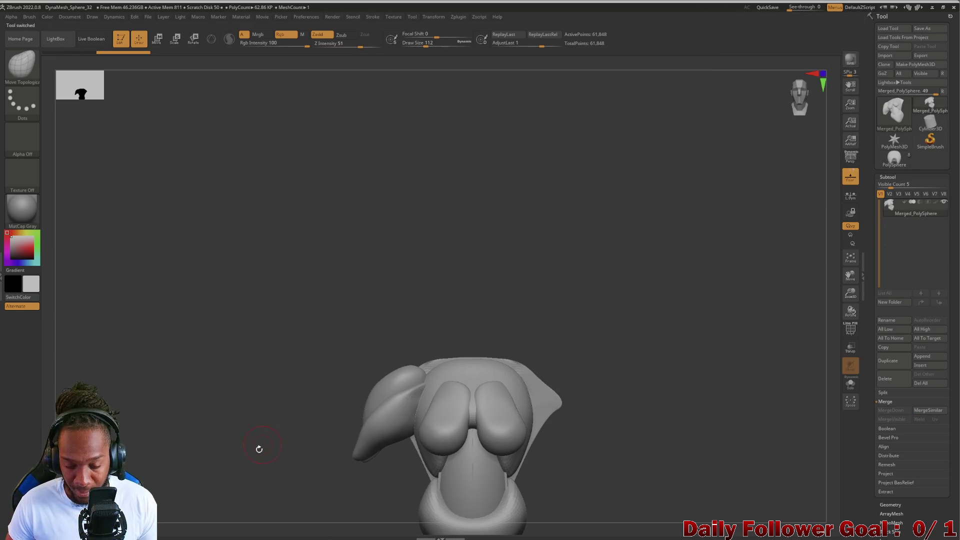
pyautogui.moveTo(258, 435)
pyautogui.mouseDown()
pyautogui.moveTo(258, 387)
pyautogui.moveTo(258, 449)
pyautogui.mouseUp()
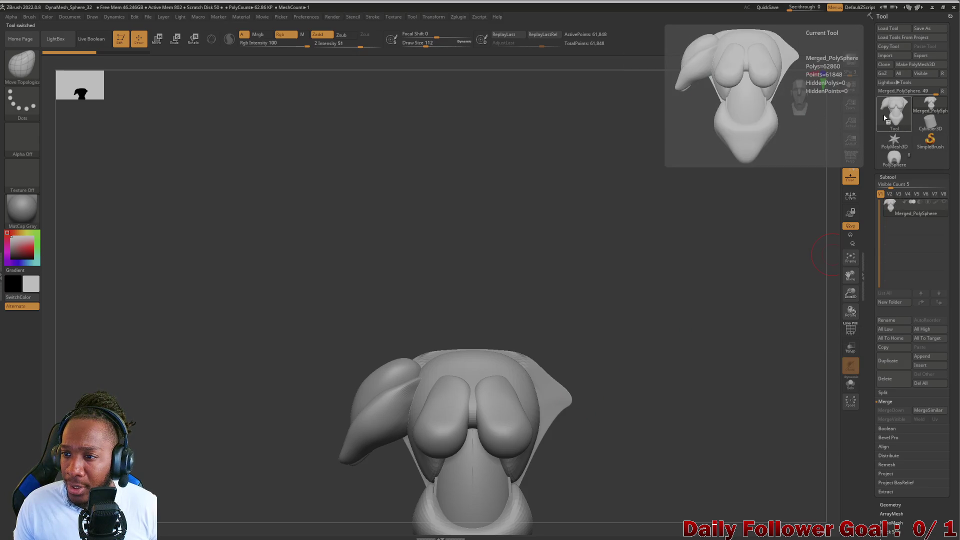
# Switch back to the original PolySphere tool and select the PM3D_Sphere3D1_3 subtool.
pyautogui.click(886, 119)
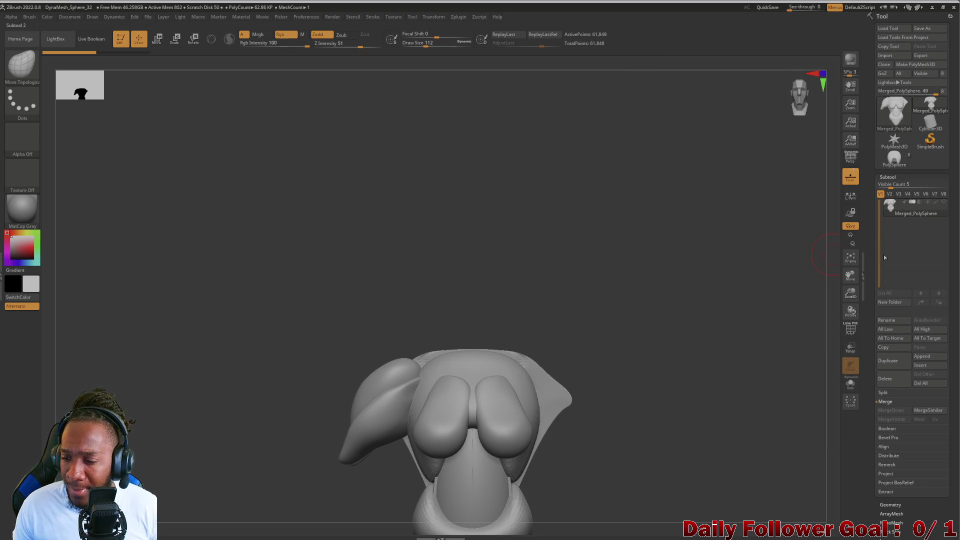
pyautogui.click(893, 160)
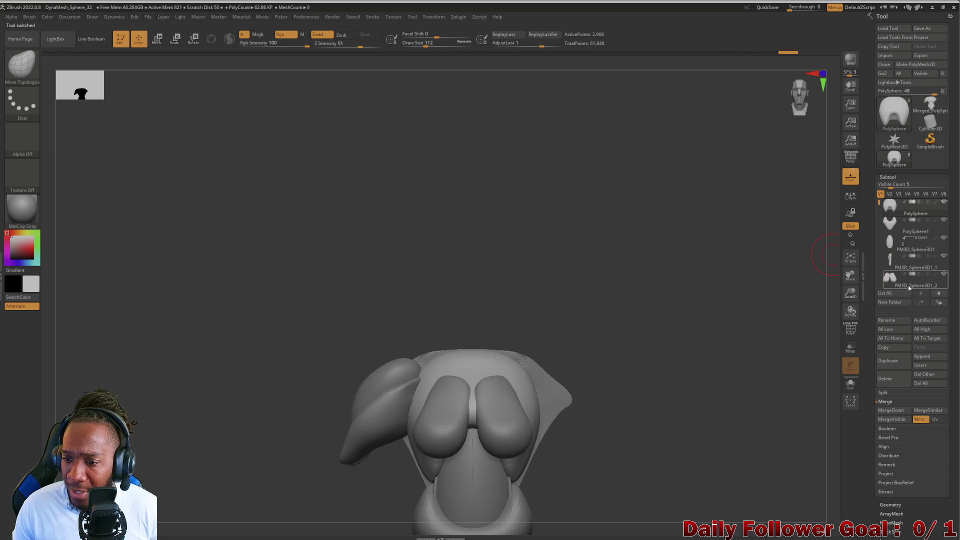
pyautogui.moveTo(876, 274)
pyautogui.mouseDown()
pyautogui.moveTo(878, 173)
pyautogui.moveTo(878, 190)
pyautogui.mouseUp()
pyautogui.moveTo(886, 186)
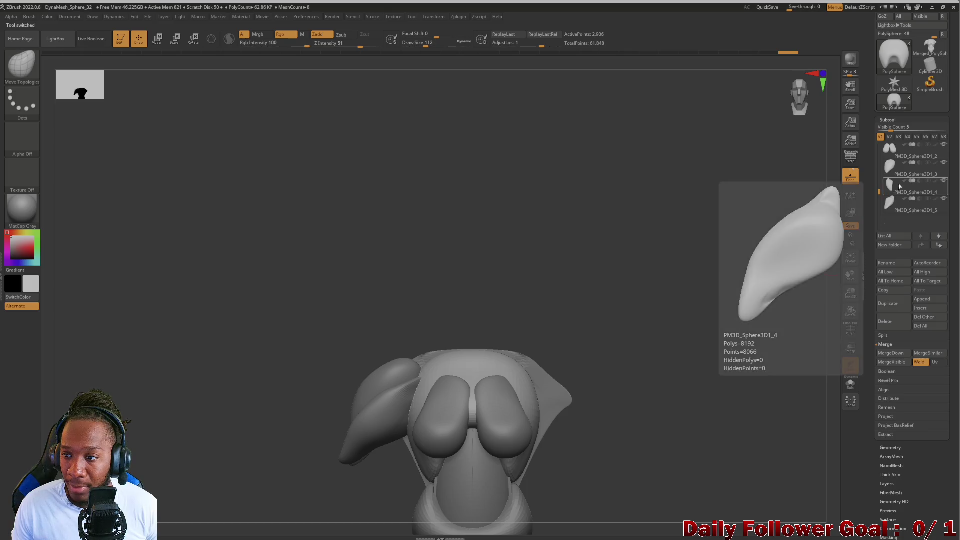
pyautogui.click(889, 167)
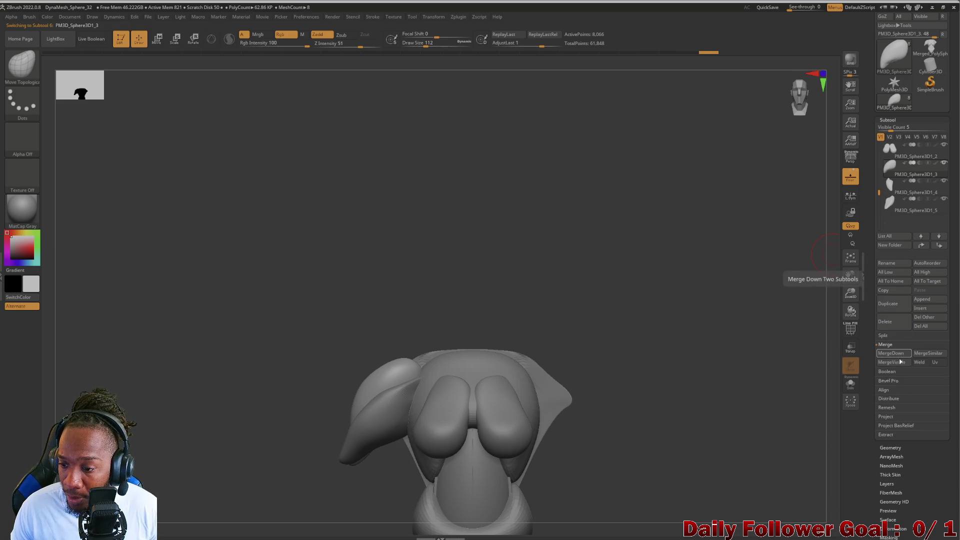
# Mirror and Weld the current ear piece, then PM3D_Sphere3D1_4, onto the torso's other side.
pyautogui.click(887, 448)
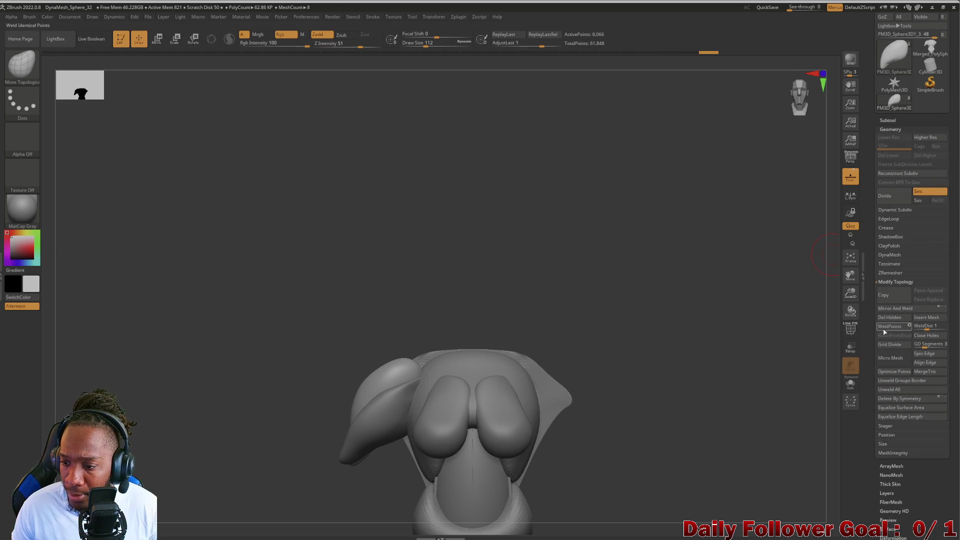
pyautogui.click(895, 308)
pyautogui.scroll(1, 920, 184)
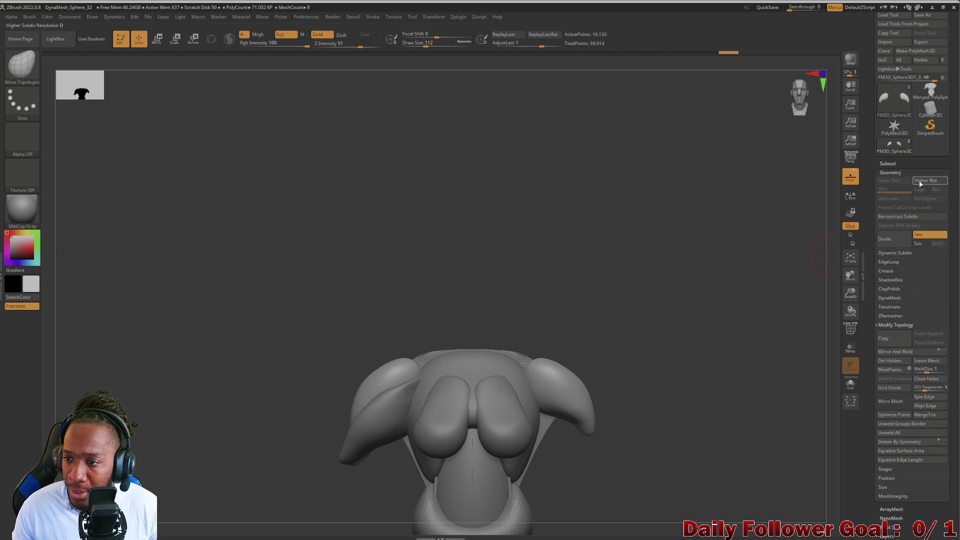
pyautogui.click(888, 164)
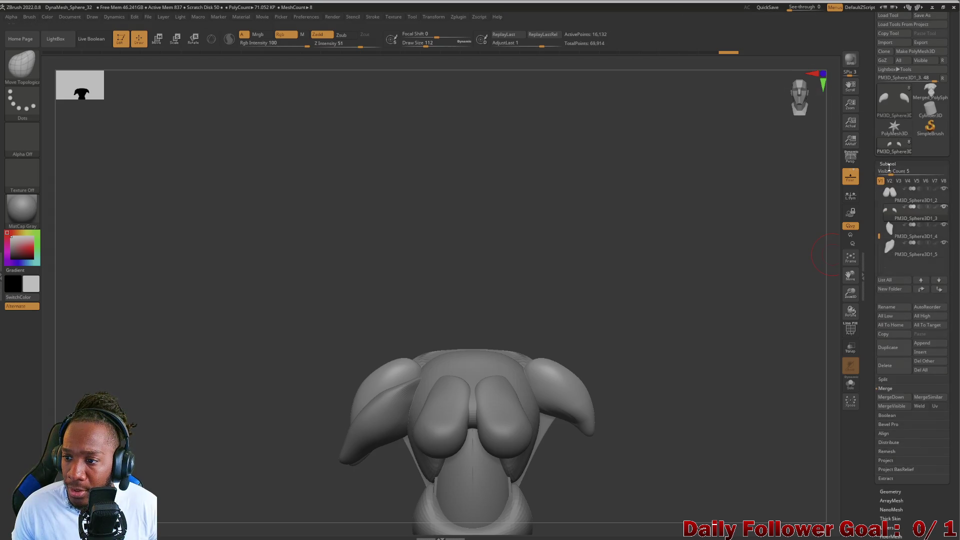
pyautogui.click(905, 231)
pyautogui.click(890, 491)
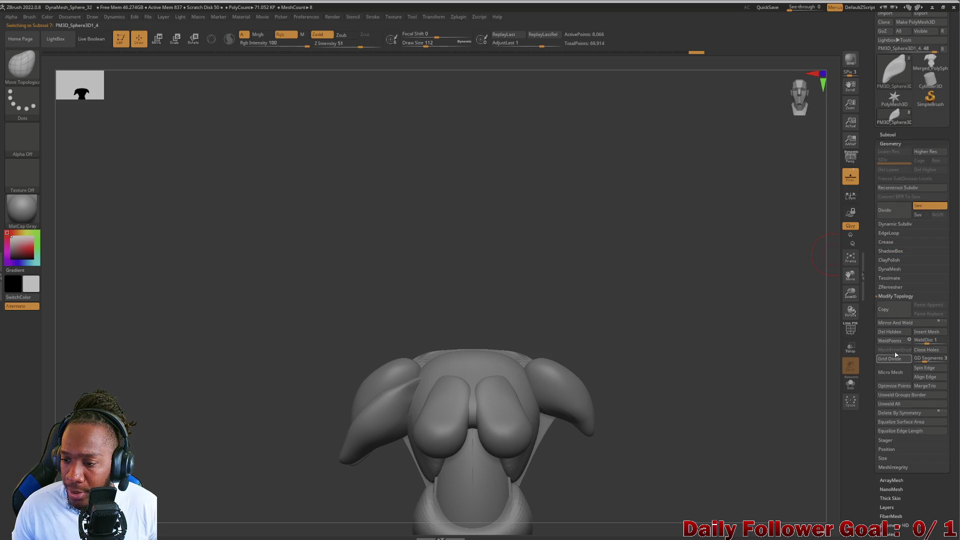
pyautogui.click(895, 323)
pyautogui.scroll(1, 886, 200)
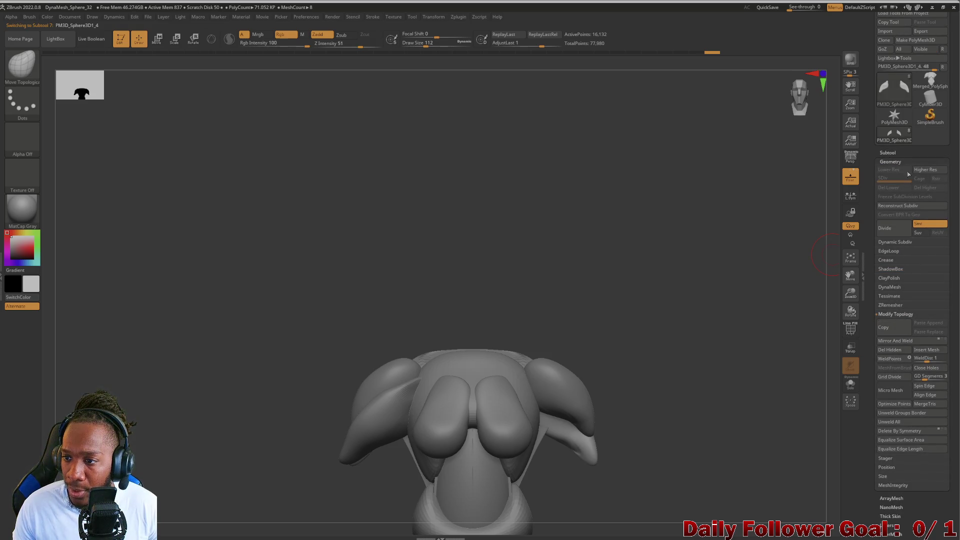
# Mirror and Weld the PM3D_Sphere3D1_5 shoulder piece, then orbit to compare both shoulders.
pyautogui.click(887, 152)
pyautogui.click(908, 240)
pyautogui.scroll(-1, 900, 240)
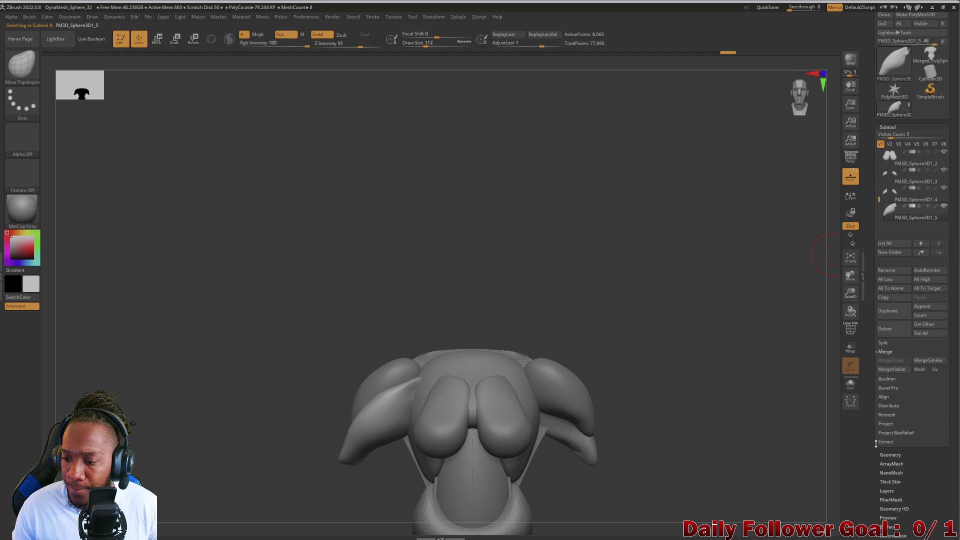
pyautogui.click(890, 454)
pyautogui.click(888, 318)
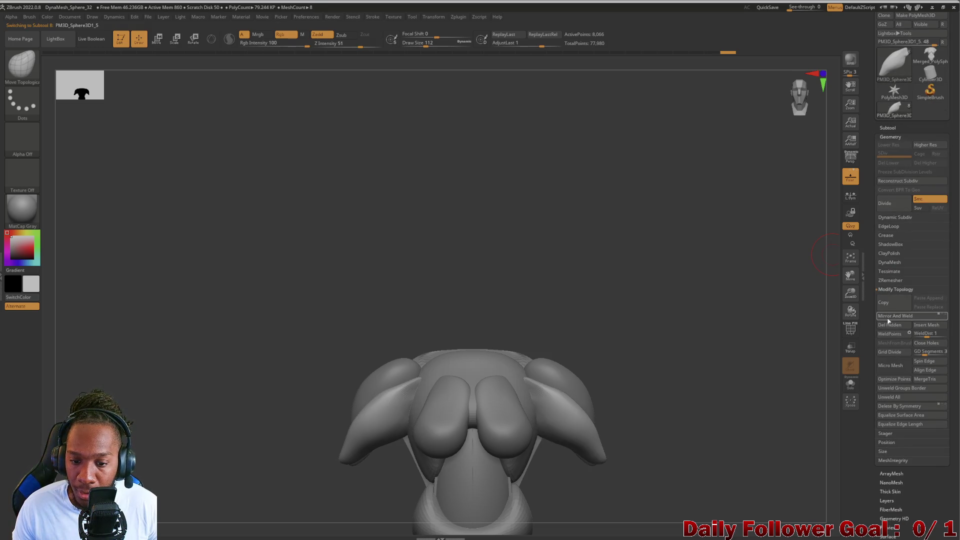
pyautogui.press('space')
pyautogui.moveTo(599, 308); pyautogui.dragTo(642, 311)
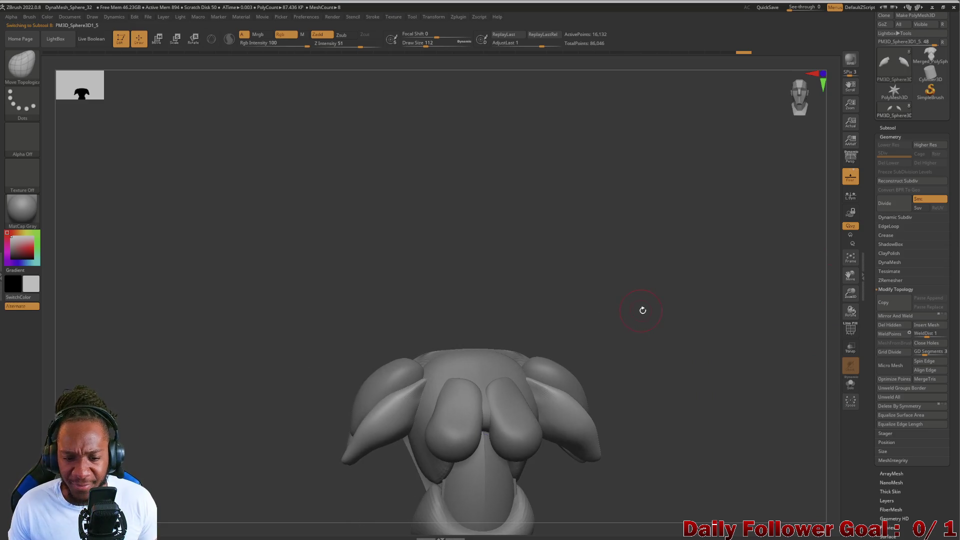
# Collapse the Geometry options and bring the Subtool list back into view.
pyautogui.click(884, 136)
pyautogui.click(888, 128)
pyautogui.moveTo(881, 185); pyautogui.dragTo(880, 228)
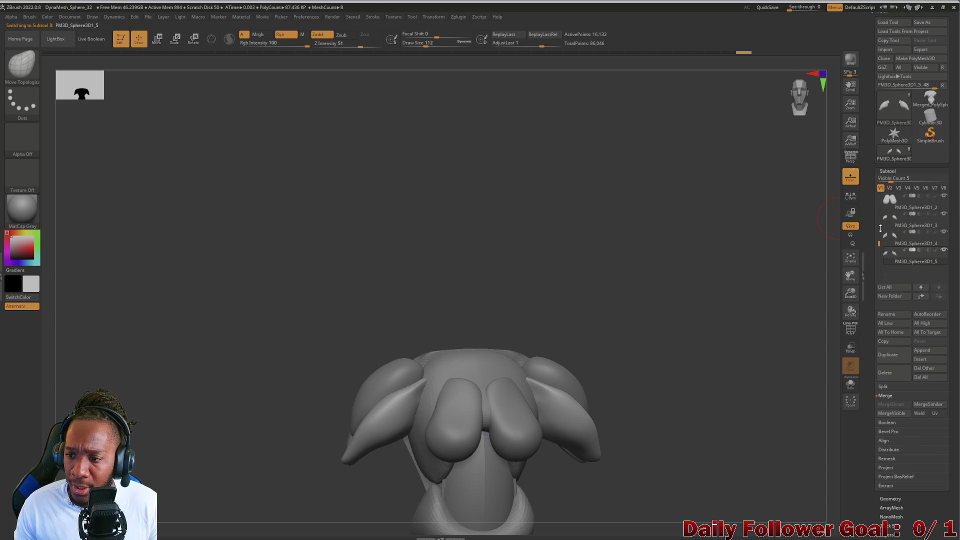
pyautogui.scroll(4, 883, 230)
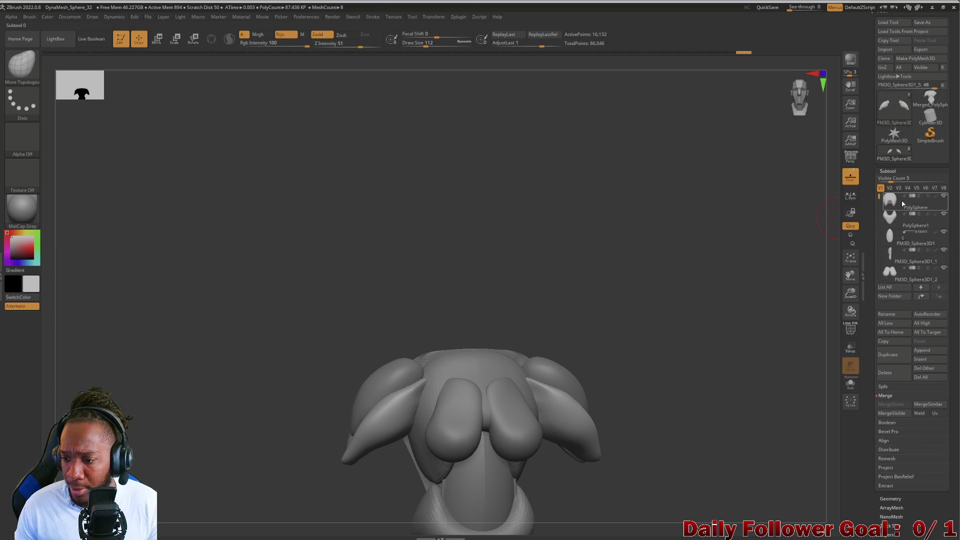
# Merge all visible torso pieces into Merged_PM3D_Sphere3D1_5 with MergeVisible.
pyautogui.click(896, 413)
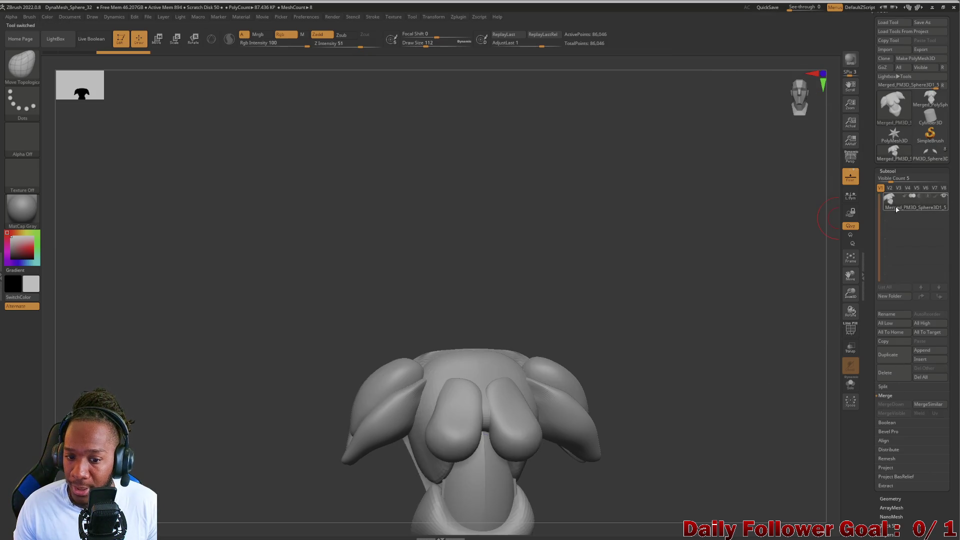
pyautogui.moveTo(891, 200)
pyautogui.moveTo(326, 392)
pyautogui.mouseDown()
pyautogui.moveTo(250, 365)
pyautogui.moveTo(268, 432)
pyautogui.mouseUp()
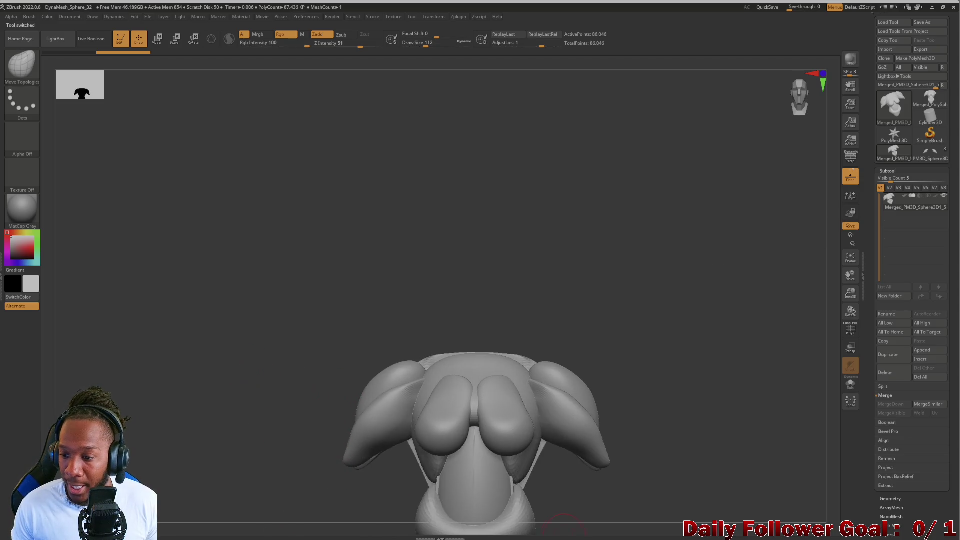
pyautogui.click(885, 426)
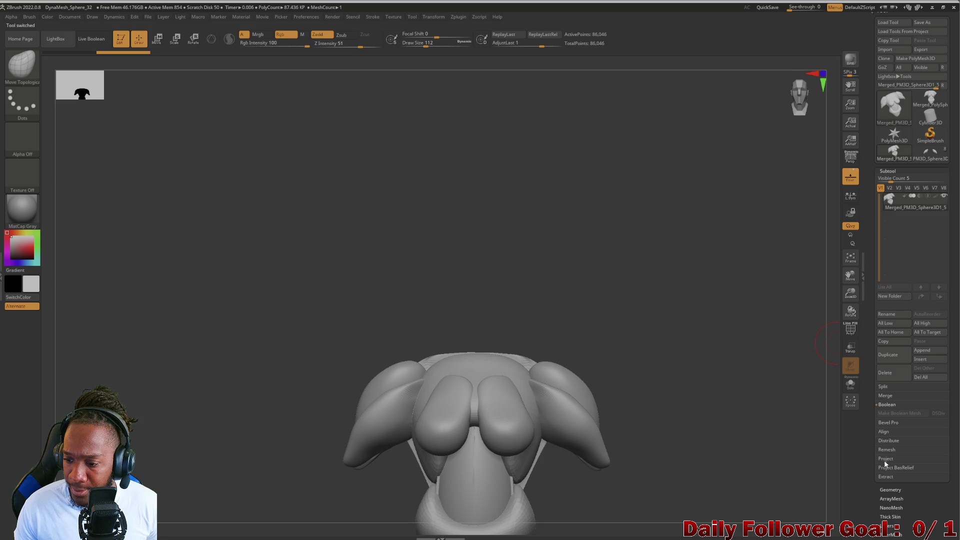
# DynaMesh the merged torso at resolution 128 into a single 60,063-point mesh.
pyautogui.click(888, 490)
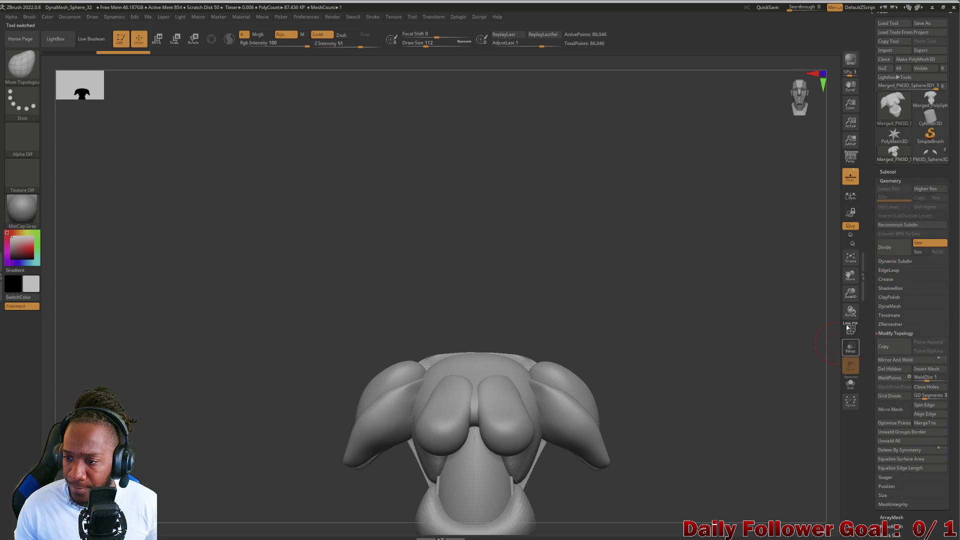
pyautogui.click(896, 313)
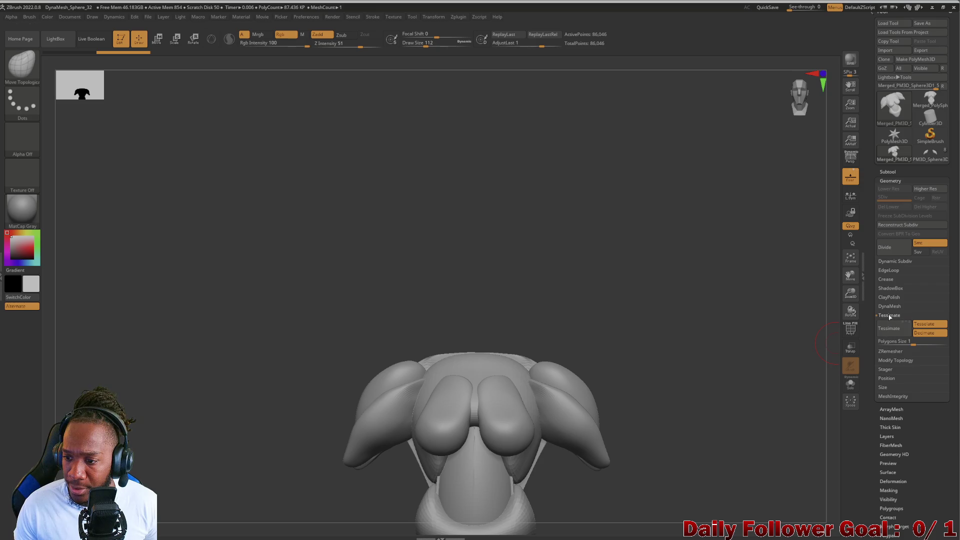
pyautogui.click(890, 306)
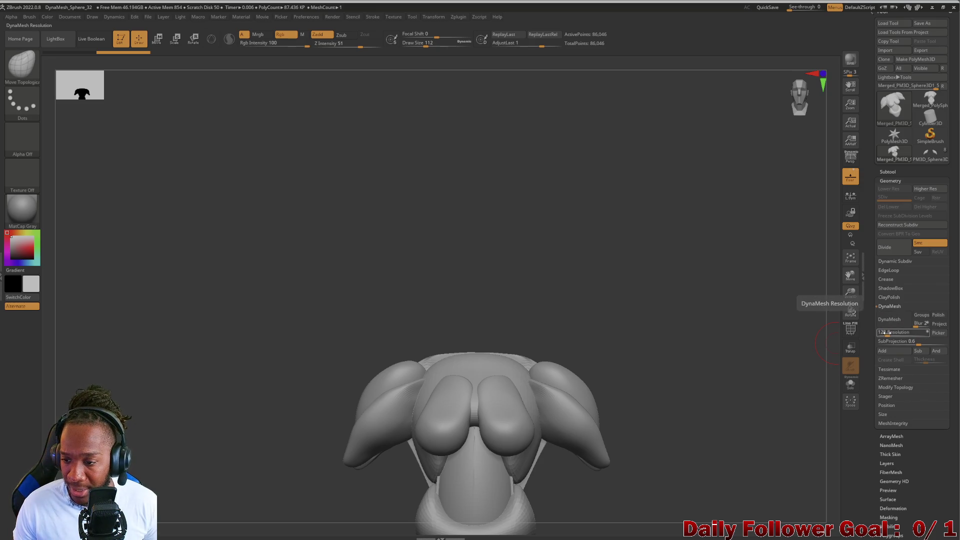
pyautogui.click(891, 320)
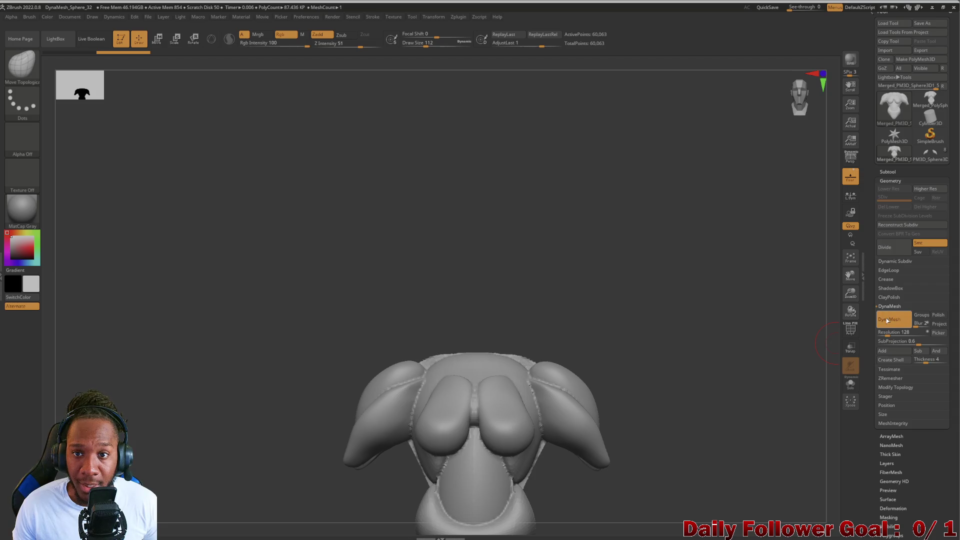
# Smooth the seam on the lower torso from a close three-quarter view.
pyautogui.moveTo(155, 500)
pyautogui.mouseDown()
pyautogui.moveTo(169, 375)
pyautogui.moveTo(206, 391)
pyautogui.mouseUp()
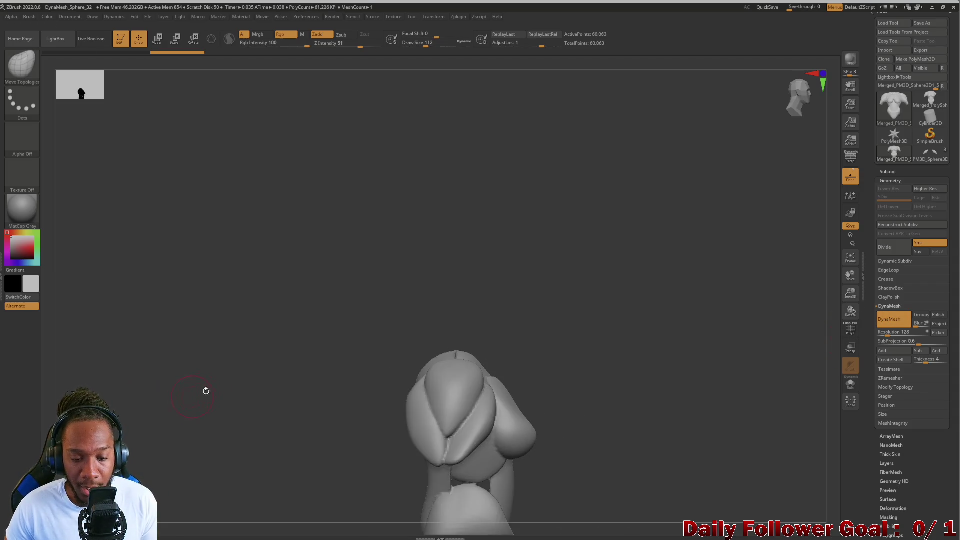
pyautogui.moveTo(261, 465)
pyautogui.keyDown('alt'); pyautogui.mouseDown()
pyautogui.moveTo(238, 367)
pyautogui.moveTo(235, 440)
pyautogui.moveTo(208, 422)
pyautogui.moveTo(211, 435)
pyautogui.mouseUp(); pyautogui.keyUp('alt')
pyautogui.moveTo(380, 373)
pyautogui.keyDown('shift'); pyautogui.mouseDown()
pyautogui.moveTo(405, 400)
pyautogui.moveTo(397, 435)
pyautogui.mouseUp(); pyautogui.keyUp('shift')
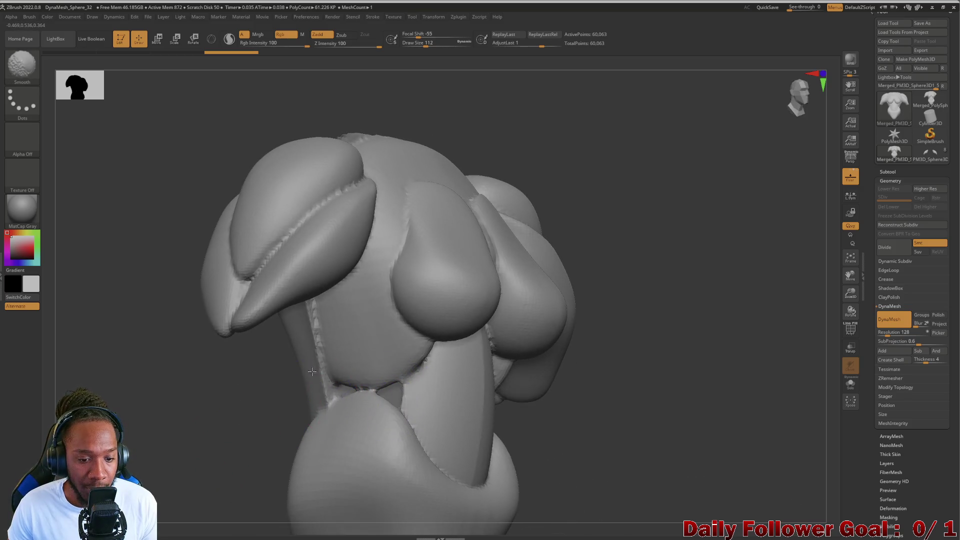
pyautogui.keyDown('shift'); pyautogui.moveTo(321, 345); pyautogui.dragTo(322, 422); pyautogui.keyUp('shift')
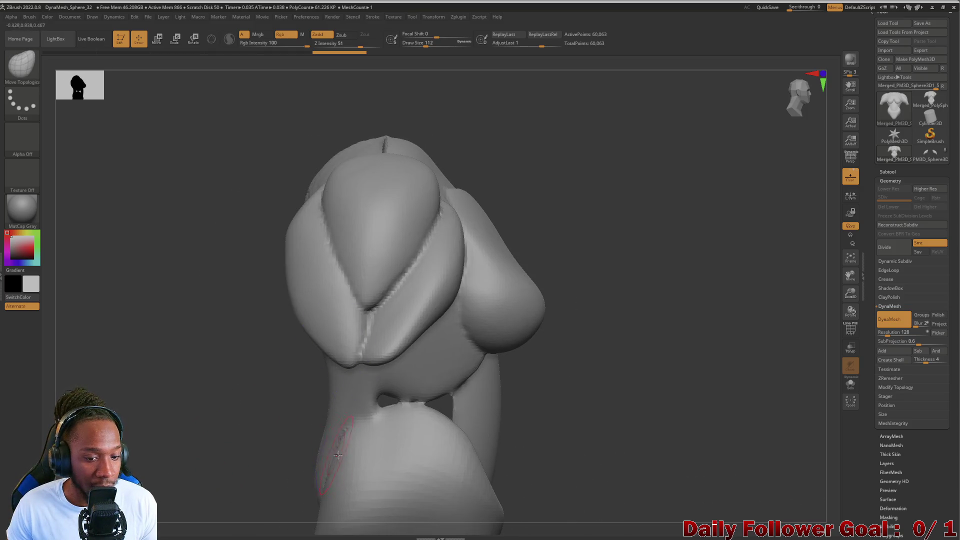
pyautogui.moveTo(229, 440)
pyautogui.mouseDown()
pyautogui.moveTo(165, 452)
pyautogui.moveTo(169, 434)
pyautogui.mouseUp()
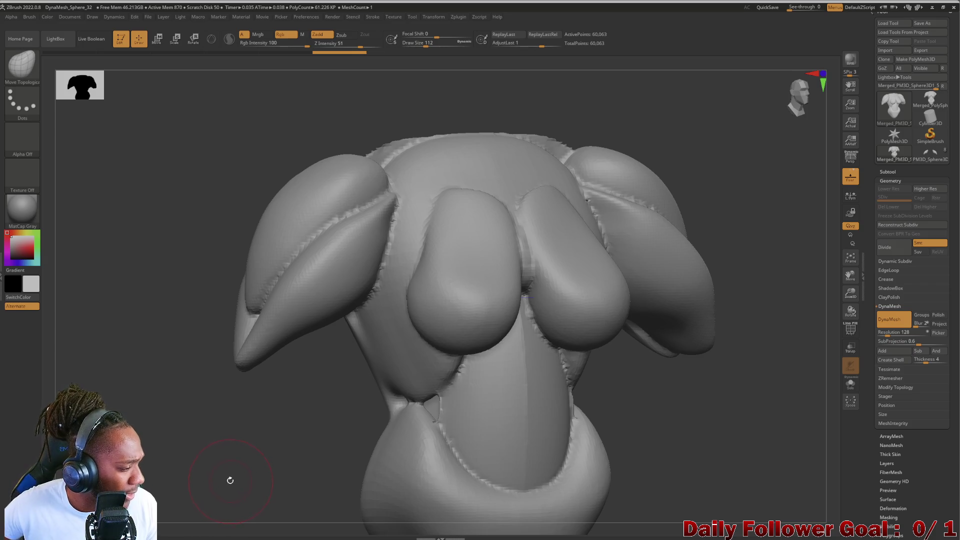
pyautogui.moveTo(229, 441)
pyautogui.mouseDown()
pyautogui.moveTo(215, 455)
pyautogui.moveTo(210, 433)
pyautogui.moveTo(186, 440)
pyautogui.mouseUp()
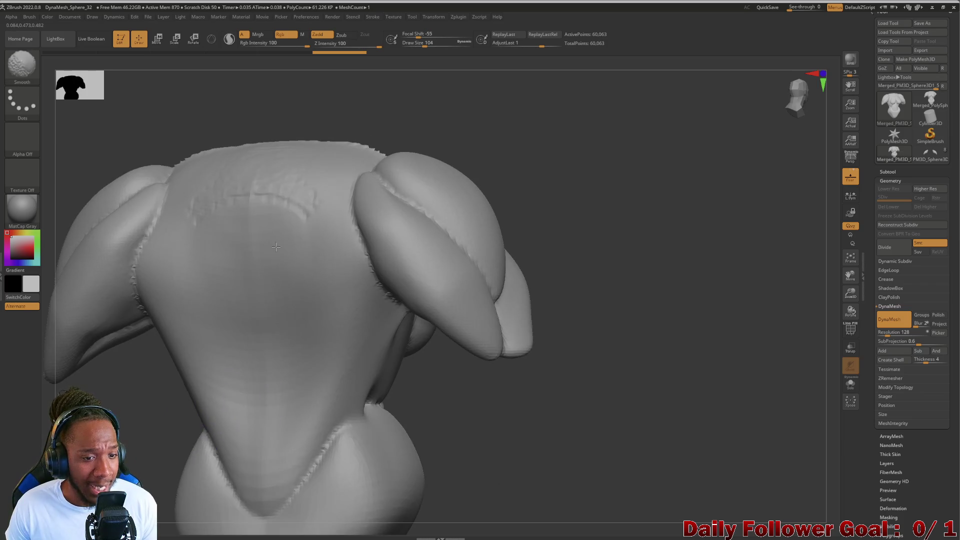
# Switch to the Move Topologic brush and smooth the right side of the lower V crease.
pyautogui.press('b')
pyautogui.press('m')
pyautogui.press('t')
pyautogui.press('shift')
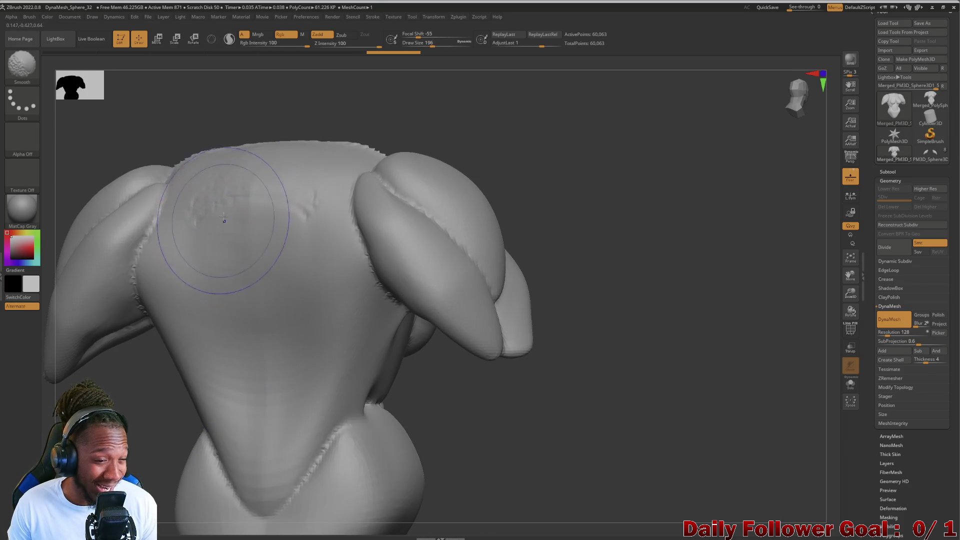
pyautogui.keyDown('shift'); pyautogui.moveTo(180, 441); pyautogui.dragTo(164, 393); pyautogui.keyUp('shift')
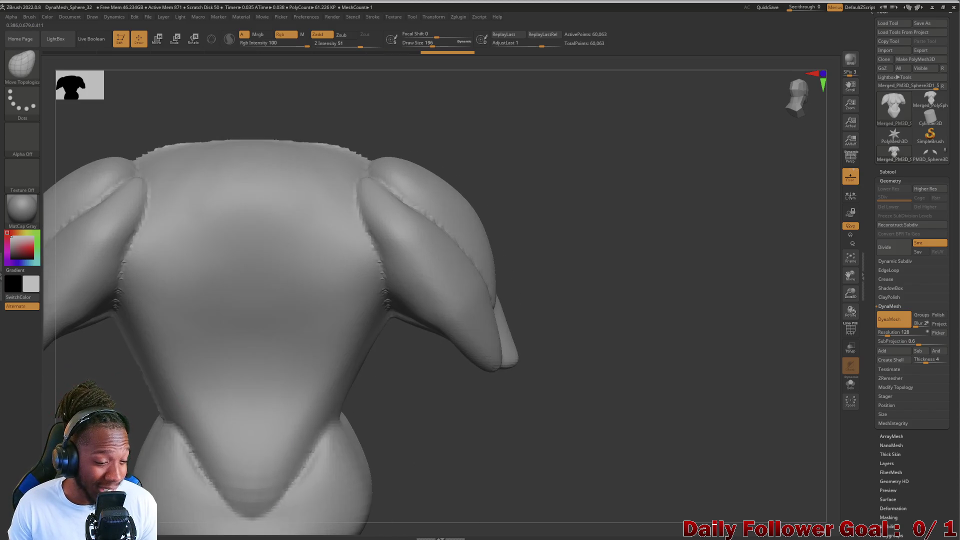
pyautogui.keyDown('alt'); pyautogui.moveTo(113, 450); pyautogui.dragTo(150, 306); pyautogui.keyUp('alt')
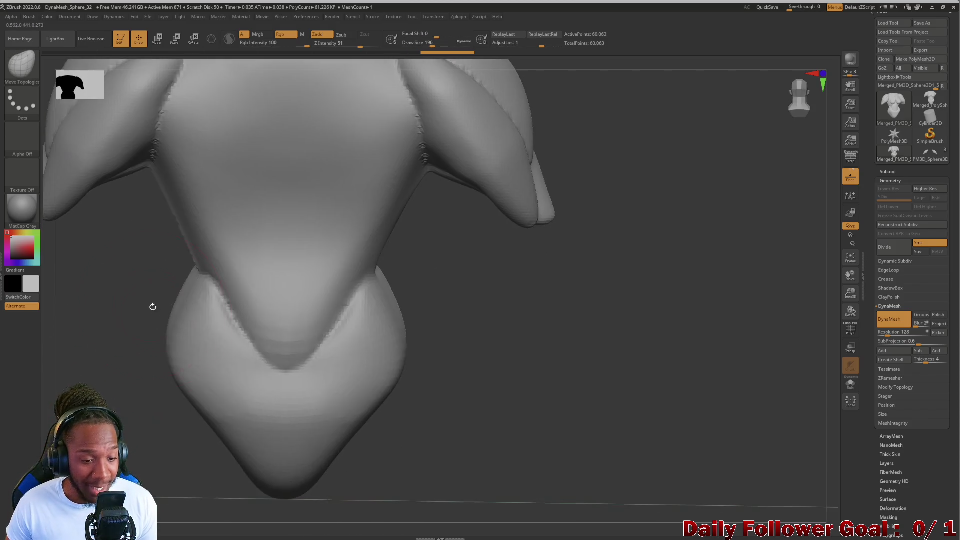
pyautogui.keyDown('shift'); pyautogui.moveTo(270, 360); pyautogui.dragTo(334, 324); pyautogui.keyUp('shift')
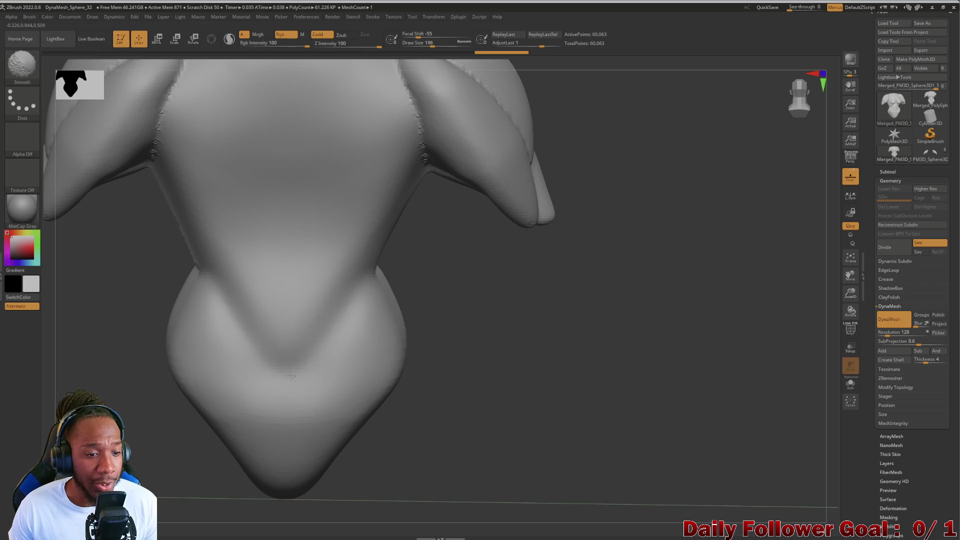
# Reshape the lower torso with Move Topologic, pushing in the right bulge and adjusting the left side.
pyautogui.moveTo(195, 320); pyautogui.dragTo(410, 286)
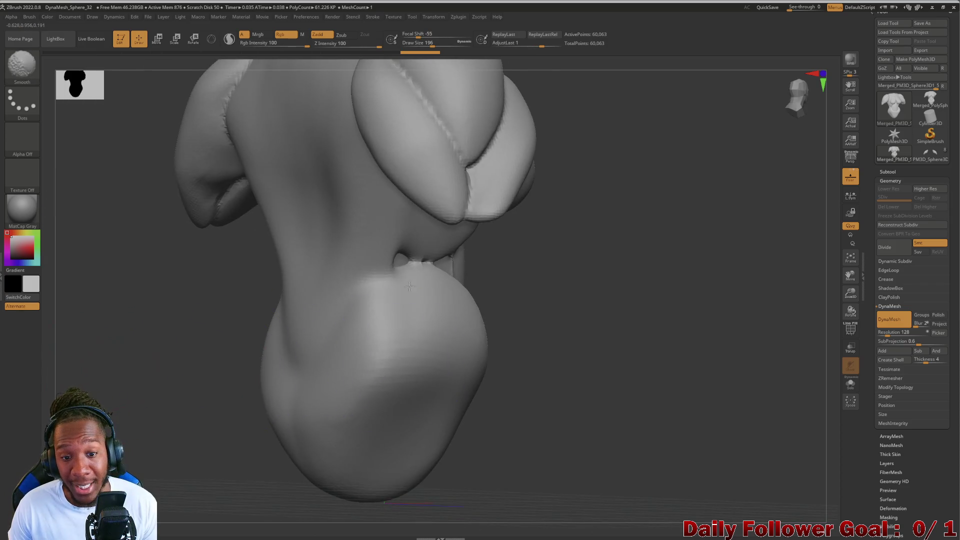
pyautogui.moveTo(423, 308); pyautogui.dragTo(438, 308, button='right')
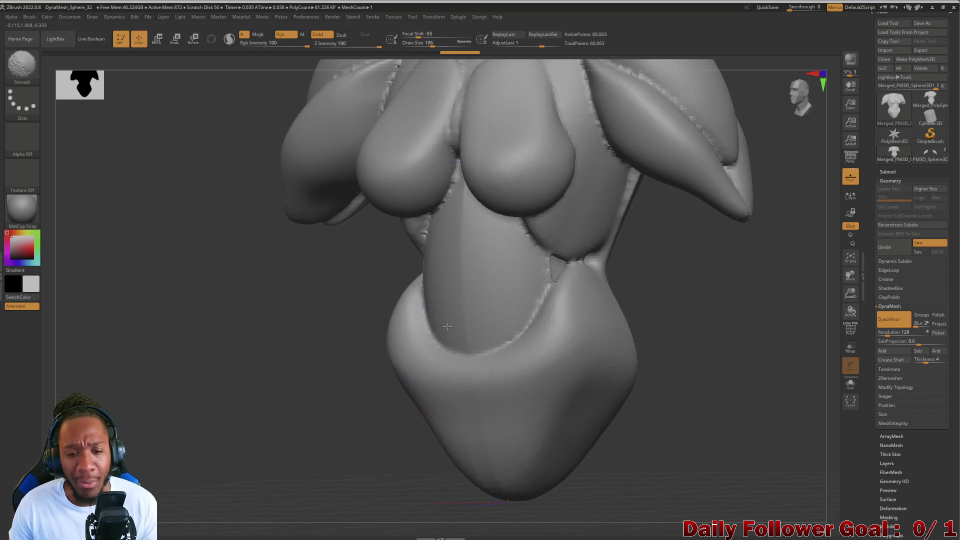
pyautogui.moveTo(322, 373); pyautogui.dragTo(303, 371)
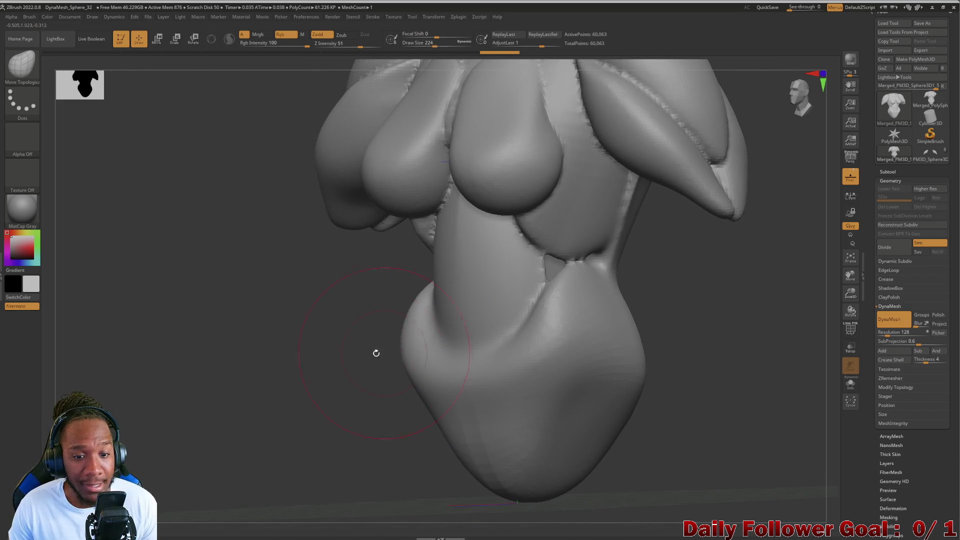
pyautogui.moveTo(376, 353)
pyautogui.mouseDown()
pyautogui.moveTo(328, 360)
pyautogui.moveTo(465, 342)
pyautogui.mouseUp()
pyautogui.moveTo(531, 330); pyautogui.dragTo(505, 320)
pyautogui.moveTo(398, 374)
pyautogui.mouseDown(button='right')
pyautogui.moveTo(280, 381)
pyautogui.moveTo(382, 354)
pyautogui.moveTo(424, 385)
pyautogui.moveTo(415, 360)
pyautogui.mouseUp(button='right')
pyautogui.moveTo(415, 360); pyautogui.dragTo(415, 355)
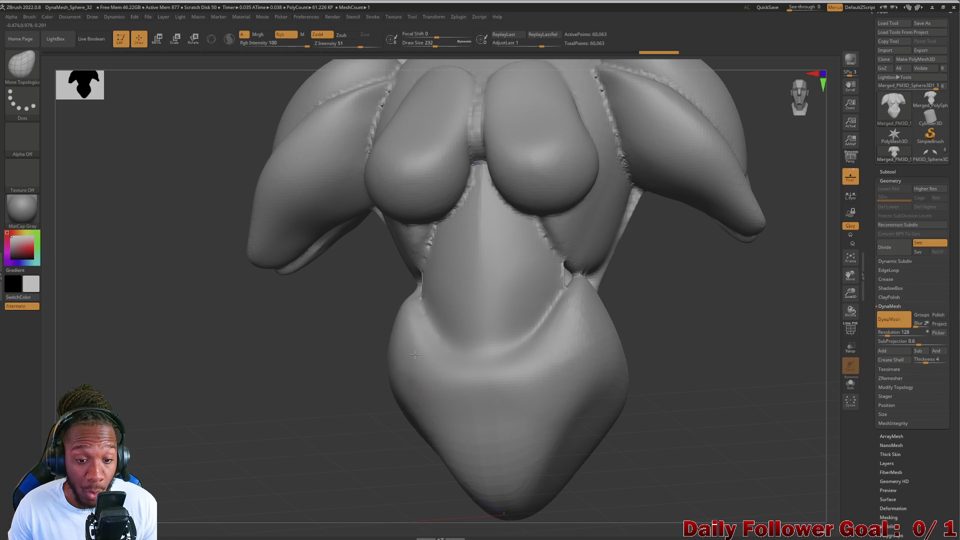
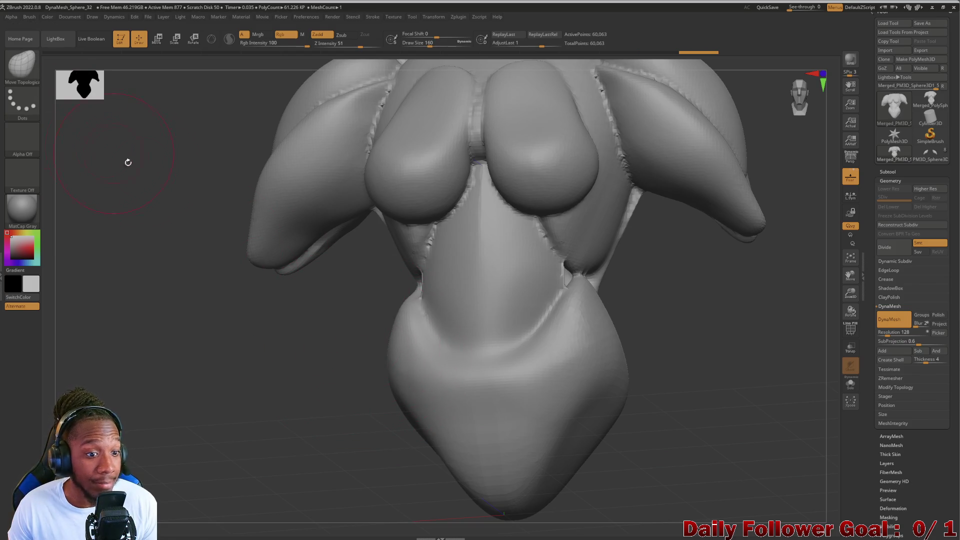
# Flatten the lower torso and its left side into planes with the TrimDynamic brush.
pyautogui.click(24, 69)
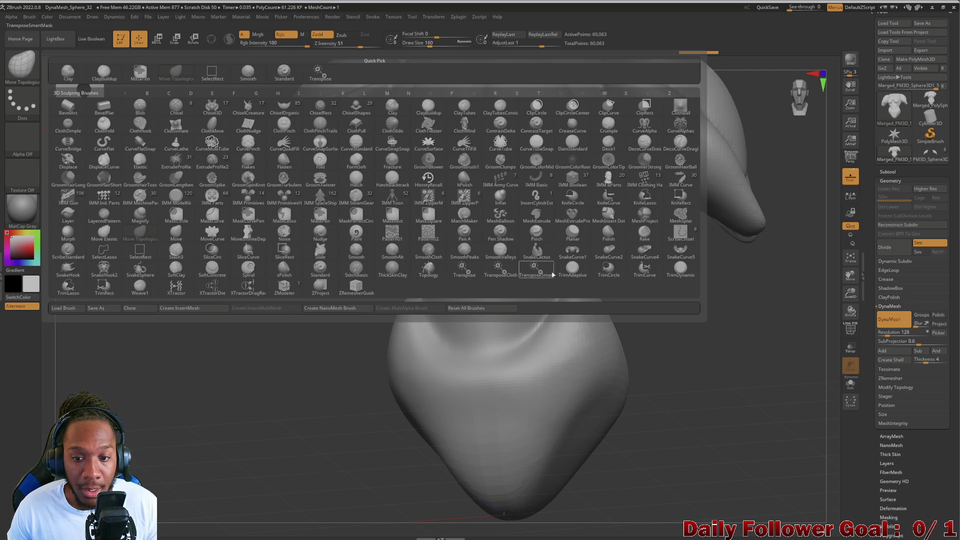
pyautogui.click(680, 269)
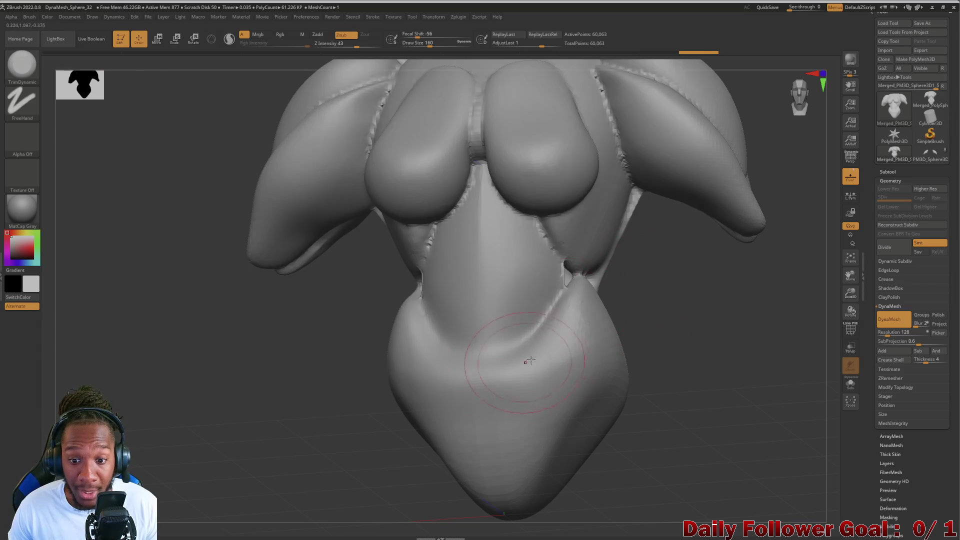
pyautogui.moveTo(563, 353); pyautogui.dragTo(530, 300)
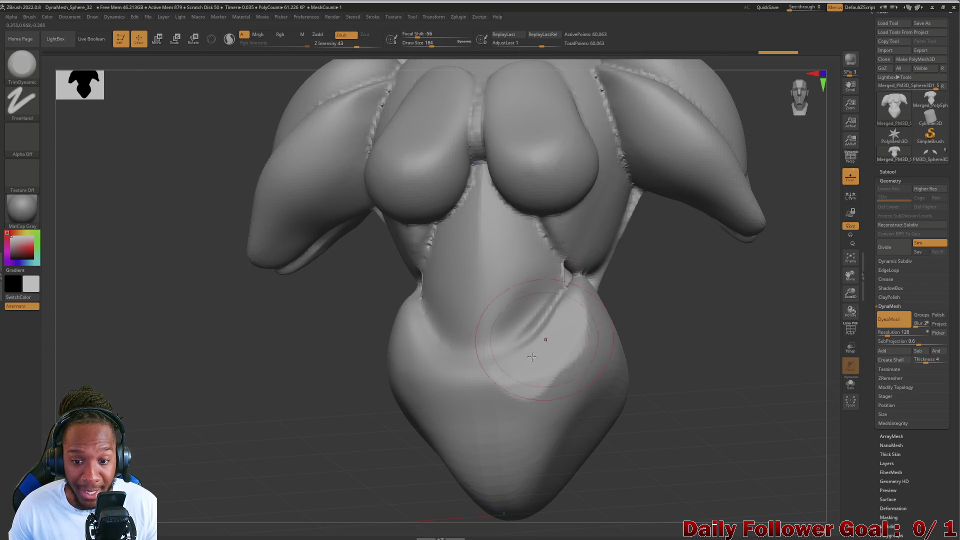
pyautogui.moveTo(415, 380); pyautogui.dragTo(440, 325)
pyautogui.moveTo(280, 350); pyautogui.dragTo(340, 358)
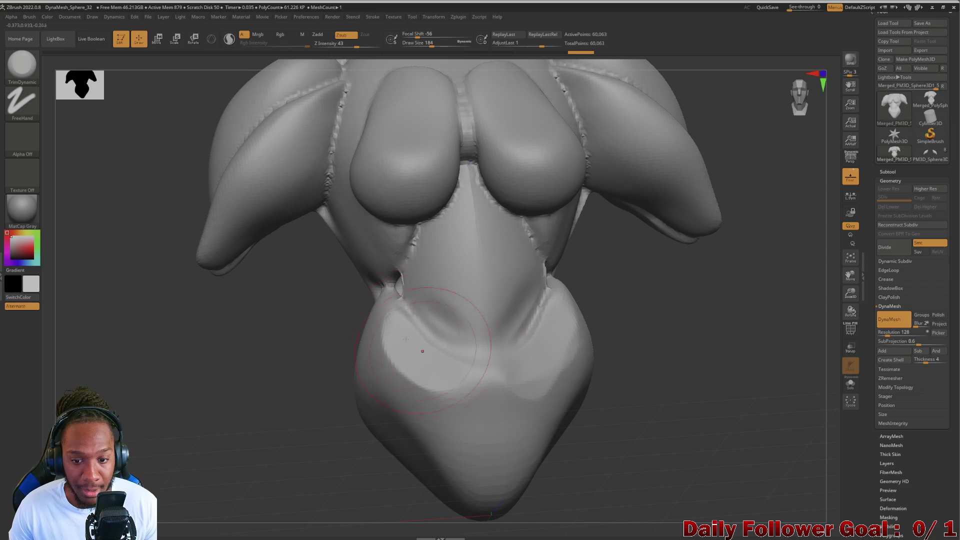
pyautogui.press('ctrl')
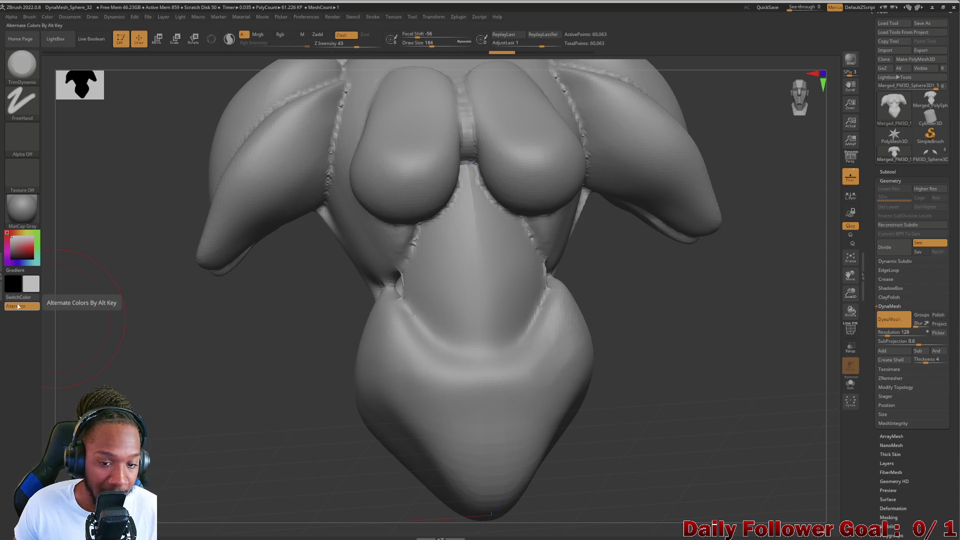
pyautogui.moveTo(455, 305); pyautogui.dragTo(440, 385)
pyautogui.moveTo(420, 320)
pyautogui.mouseDown()
pyautogui.moveTo(400, 380)
pyautogui.moveTo(406, 350)
pyautogui.moveTo(475, 345)
pyautogui.moveTo(419, 323)
pyautogui.mouseUp()
pyautogui.moveTo(350, 320)
pyautogui.mouseDown()
pyautogui.moveTo(311, 382)
pyautogui.moveTo(418, 407)
pyautogui.mouseUp()
pyautogui.moveTo(525, 400)
pyautogui.mouseDown()
pyautogui.moveTo(460, 392)
pyautogui.moveTo(550, 380)
pyautogui.moveTo(440, 385)
pyautogui.moveTo(363, 366)
pyautogui.mouseUp()
pyautogui.moveTo(312, 411)
pyautogui.mouseDown()
pyautogui.moveTo(375, 440)
pyautogui.moveTo(493, 392)
pyautogui.mouseUp()
pyautogui.moveTo(249, 397)
pyautogui.keyDown('shift'); pyautogui.mouseDown()
pyautogui.moveTo(223, 413)
pyautogui.moveTo(210, 407)
pyautogui.moveTo(407, 279)
pyautogui.mouseUp(); pyautogui.keyUp('shift')
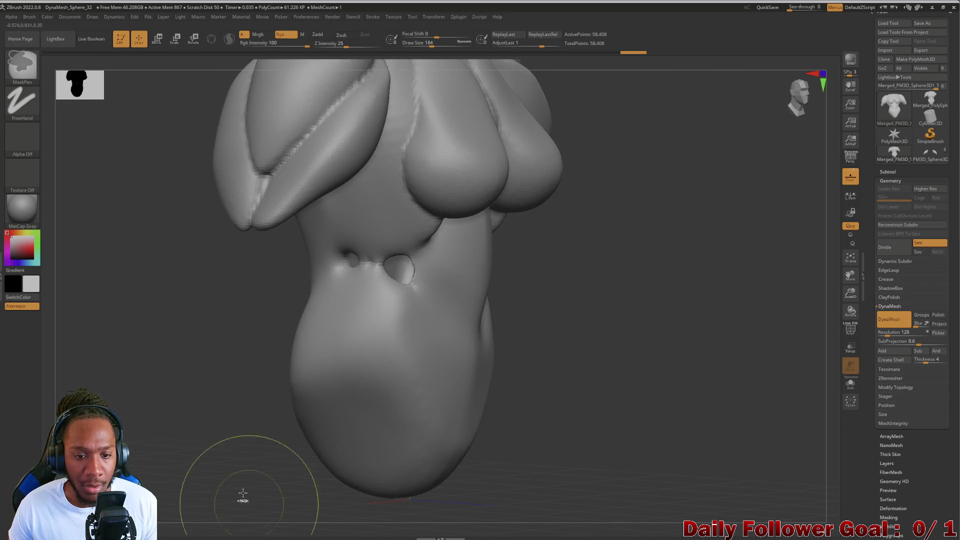
# Pull the waist dents on both sides with Move Topological to remove the chest-belly fold.
pyautogui.moveTo(225, 489)
pyautogui.mouseDown()
pyautogui.moveTo(172, 392)
pyautogui.moveTo(242, 289)
pyautogui.mouseUp()
pyautogui.click(22, 55)
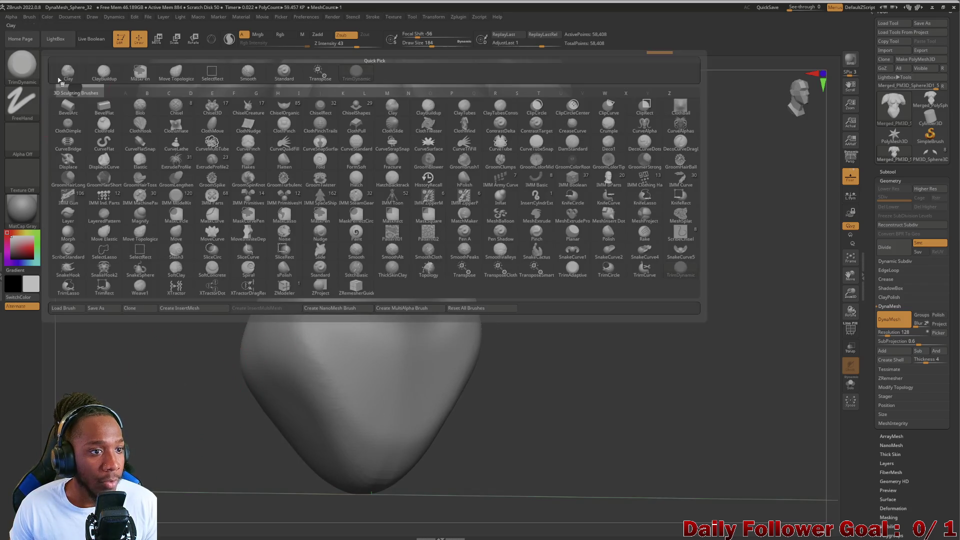
pyautogui.click(157, 267)
pyautogui.moveTo(304, 247)
pyautogui.mouseDown()
pyautogui.moveTo(318, 262)
pyautogui.moveTo(311, 253)
pyautogui.moveTo(280, 265)
pyautogui.mouseUp()
pyautogui.moveTo(235, 300)
pyautogui.mouseDown()
pyautogui.moveTo(191, 282)
pyautogui.moveTo(250, 250)
pyautogui.mouseUp()
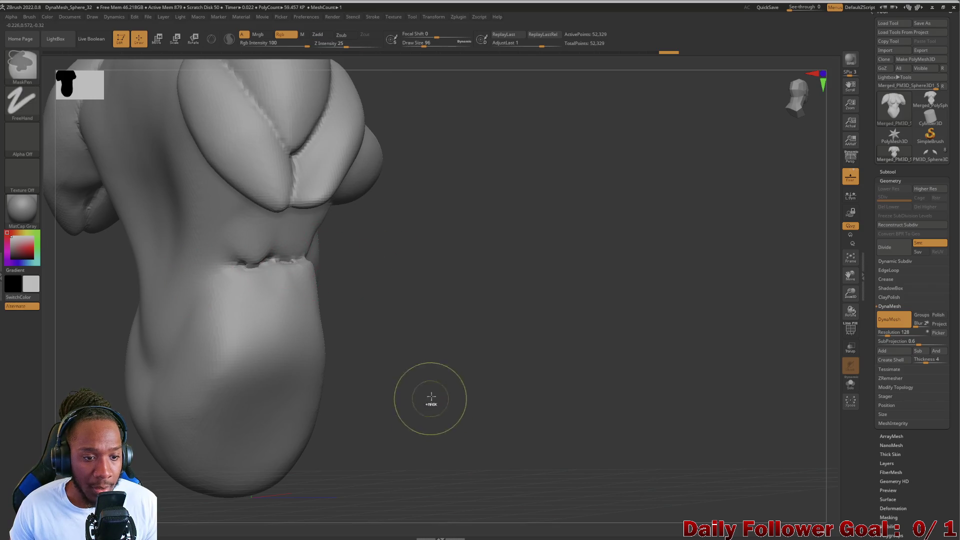
pyautogui.keyDown('shift'); pyautogui.moveTo(428, 397); pyautogui.dragTo(385, 353); pyautogui.keyUp('shift')
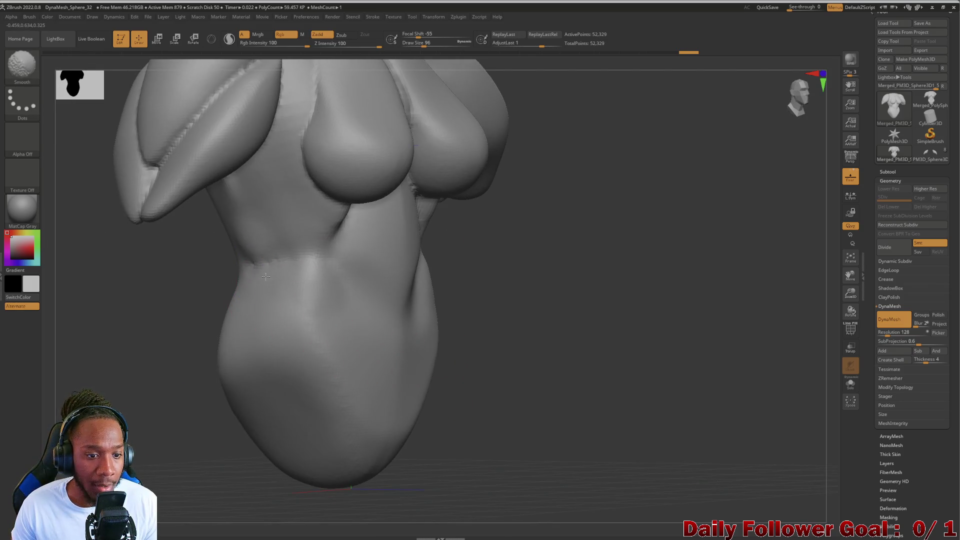
pyautogui.moveTo(160, 325)
pyautogui.keyDown('shift'); pyautogui.mouseDown()
pyautogui.moveTo(137, 334)
pyautogui.moveTo(167, 332)
pyautogui.mouseUp(); pyautogui.keyUp('shift')
pyautogui.moveTo(167, 297)
pyautogui.keyDown('shift'); pyautogui.mouseDown()
pyautogui.moveTo(167, 392)
pyautogui.moveTo(128, 347)
pyautogui.moveTo(138, 290)
pyautogui.moveTo(245, 230)
pyautogui.mouseUp(); pyautogui.keyUp('shift')
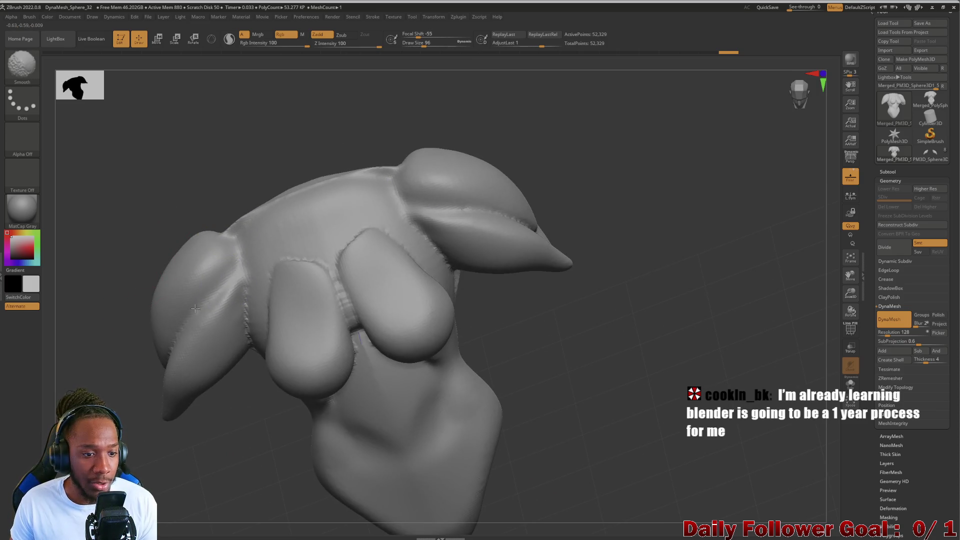
# Enlarge the brush, push the shoulder lobes down and inward, and smooth their crease.
pyautogui.moveTo(133, 353)
pyautogui.keyDown('shift'); pyautogui.mouseDown()
pyautogui.moveTo(150, 345)
pyautogui.moveTo(118, 309)
pyautogui.mouseUp(); pyautogui.keyUp('shift')
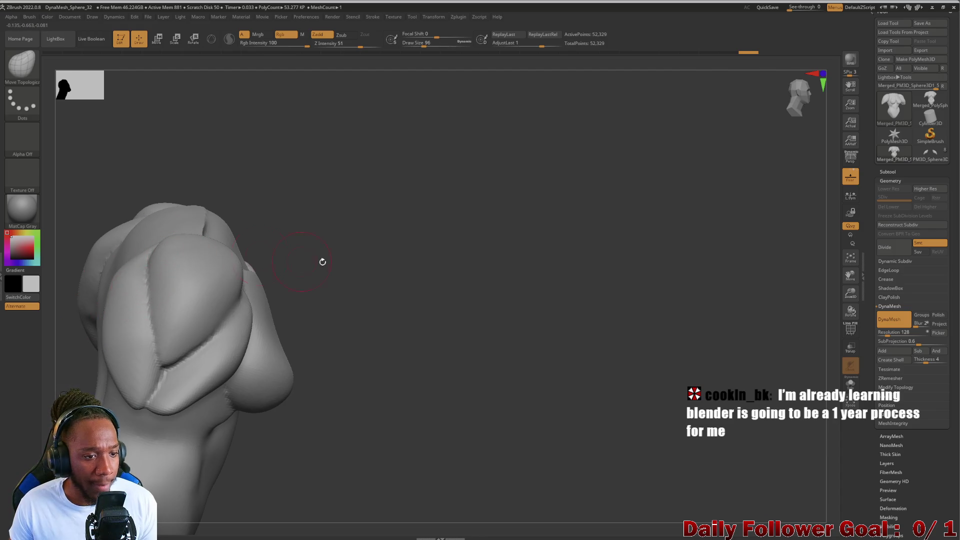
pyautogui.moveTo(322, 262); pyautogui.dragTo(439, 216)
pyautogui.moveTo(445, 308)
pyautogui.keyDown('alt'); pyautogui.mouseDown()
pyautogui.moveTo(392, 221)
pyautogui.moveTo(191, 240)
pyautogui.mouseUp(); pyautogui.keyUp('alt')
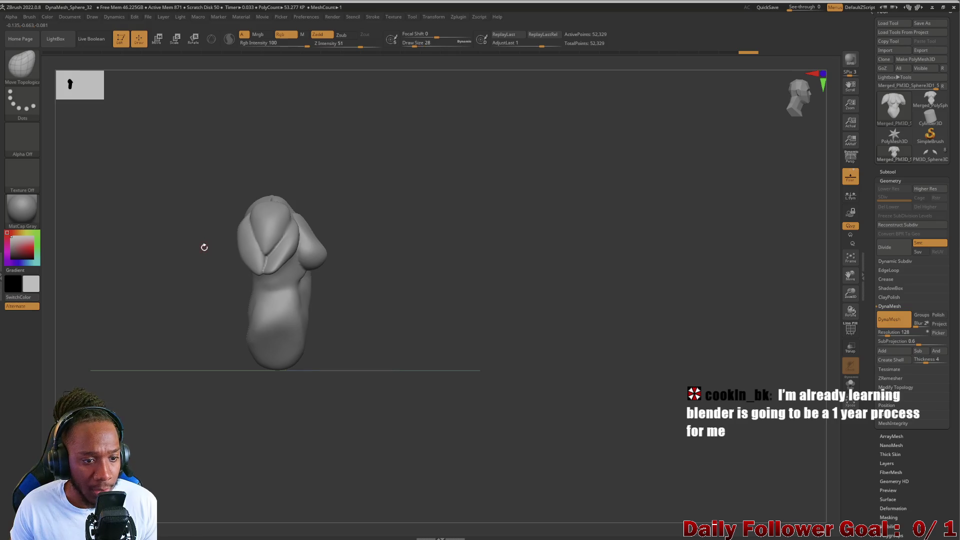
pyautogui.press(']')
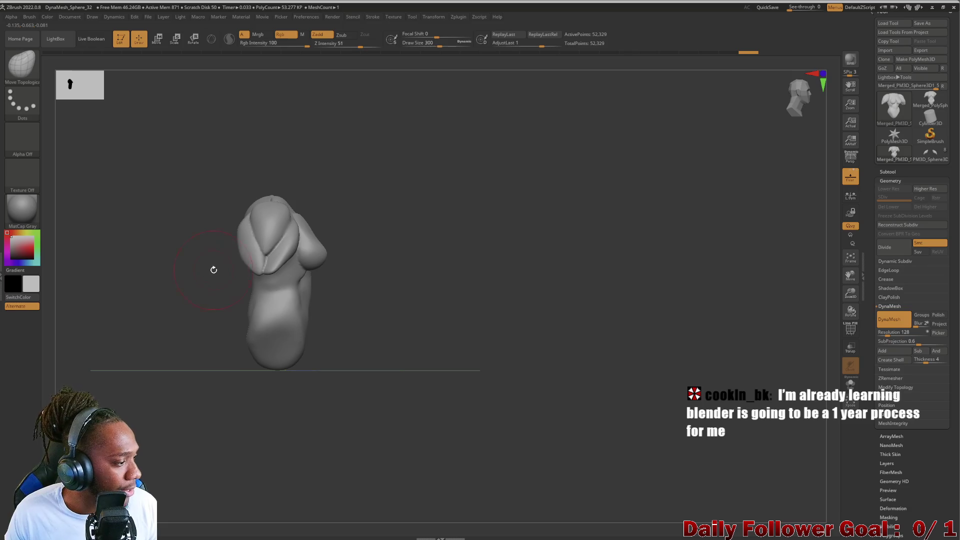
pyautogui.press(']')
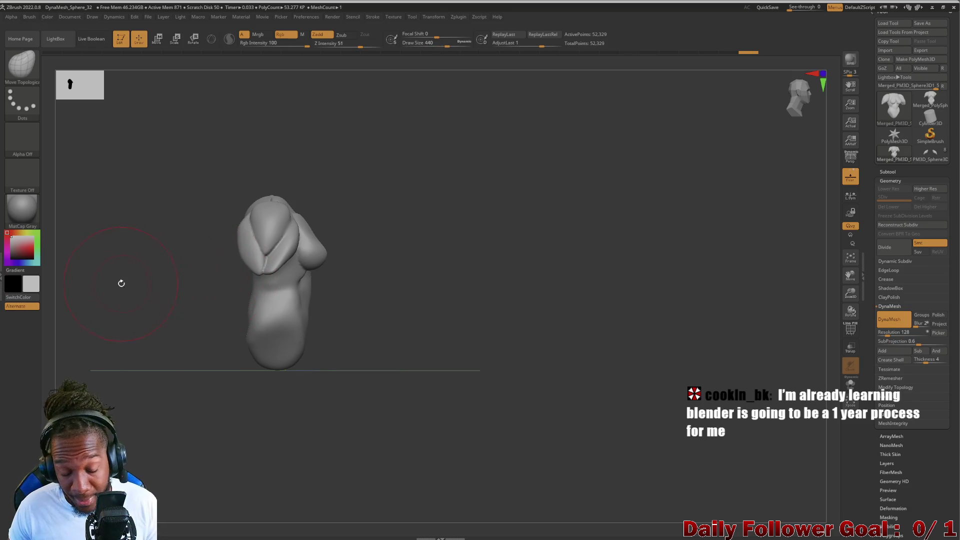
pyautogui.moveTo(121, 284)
pyautogui.mouseDown()
pyautogui.moveTo(132, 284)
pyautogui.moveTo(156, 332)
pyautogui.moveTo(217, 339)
pyautogui.moveTo(193, 324)
pyautogui.mouseUp()
pyautogui.moveTo(298, 304); pyautogui.dragTo(302, 325)
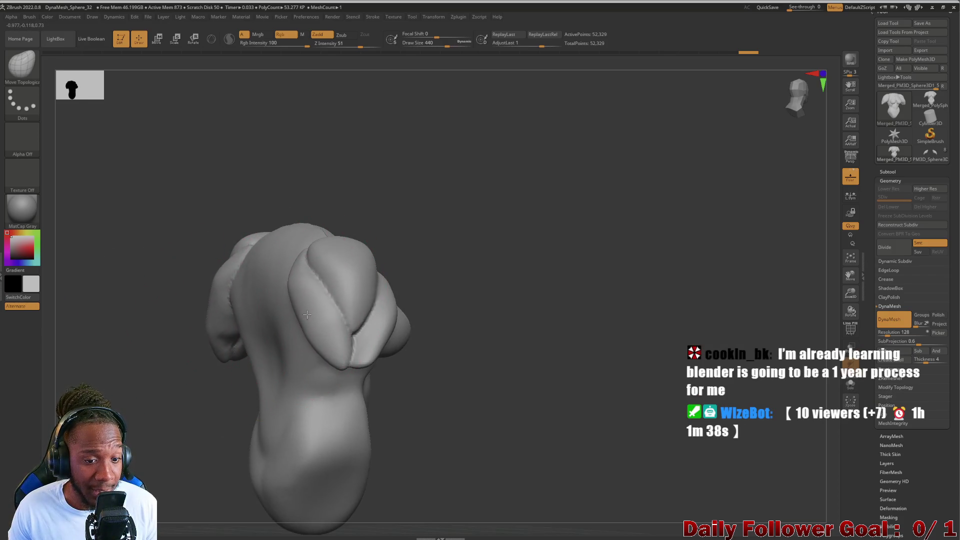
pyautogui.moveTo(303, 360); pyautogui.dragTo(415, 309, button='right')
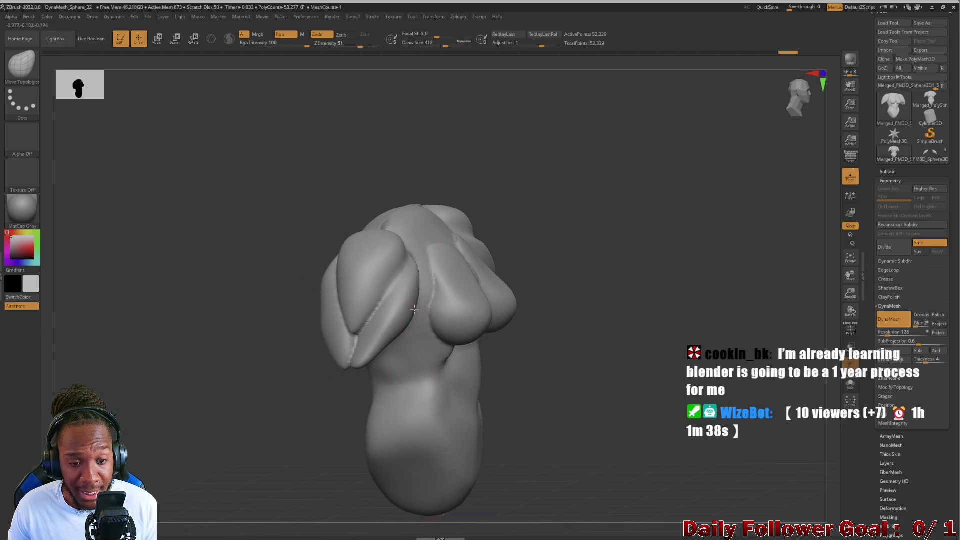
pyautogui.moveTo(410, 301); pyautogui.dragTo(374, 349)
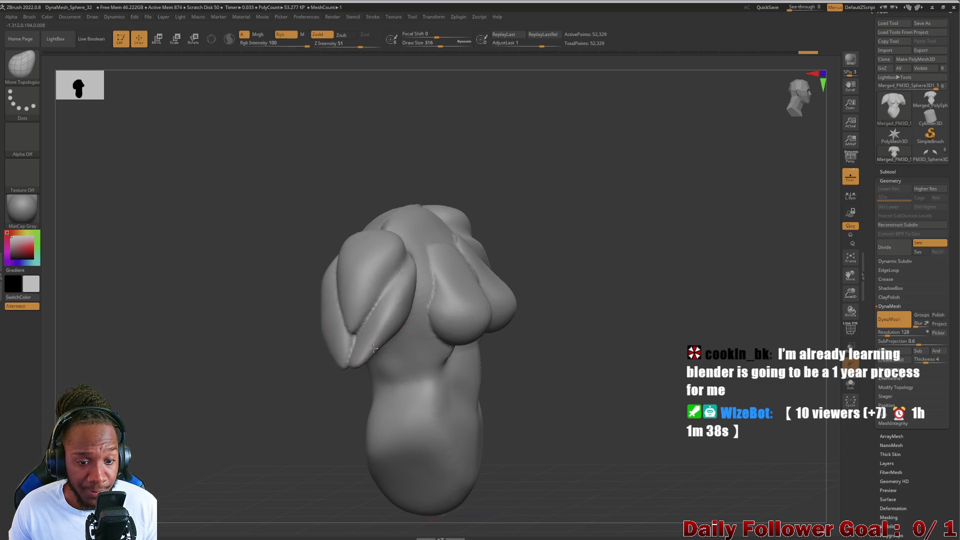
pyautogui.keyDown('shift'); pyautogui.moveTo(266, 324); pyautogui.dragTo(278, 242, button='right'); pyautogui.keyUp('shift')
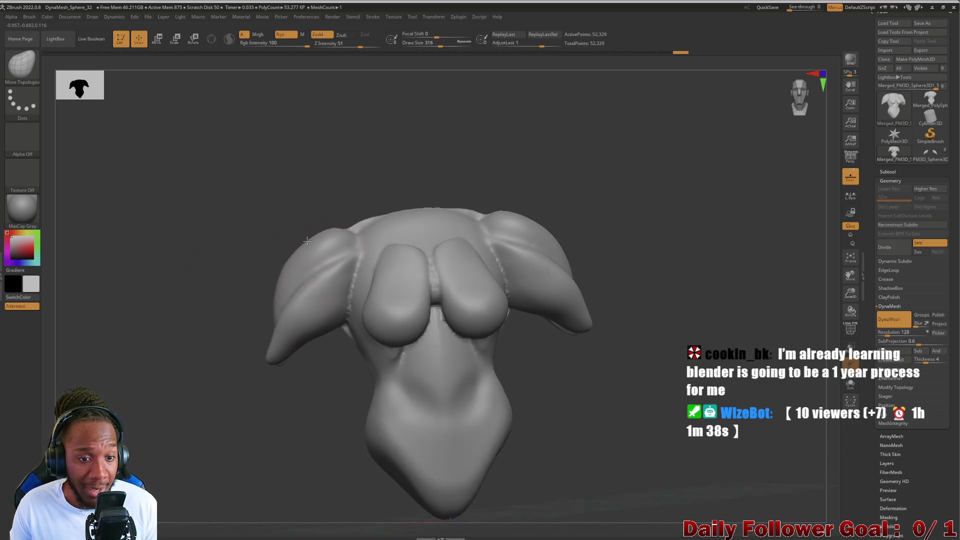
# Reshape the shoulder stubs' outer edges to their tips and smooth the chest, undoing the arm-tip pull.
pyautogui.moveTo(318, 245)
pyautogui.mouseDown()
pyautogui.moveTo(293, 255)
pyautogui.moveTo(281, 320)
pyautogui.mouseUp()
pyautogui.moveTo(283, 360)
pyautogui.mouseDown()
pyautogui.moveTo(273, 330)
pyautogui.moveTo(275, 346)
pyautogui.moveTo(300, 331)
pyautogui.moveTo(284, 349)
pyautogui.mouseUp()
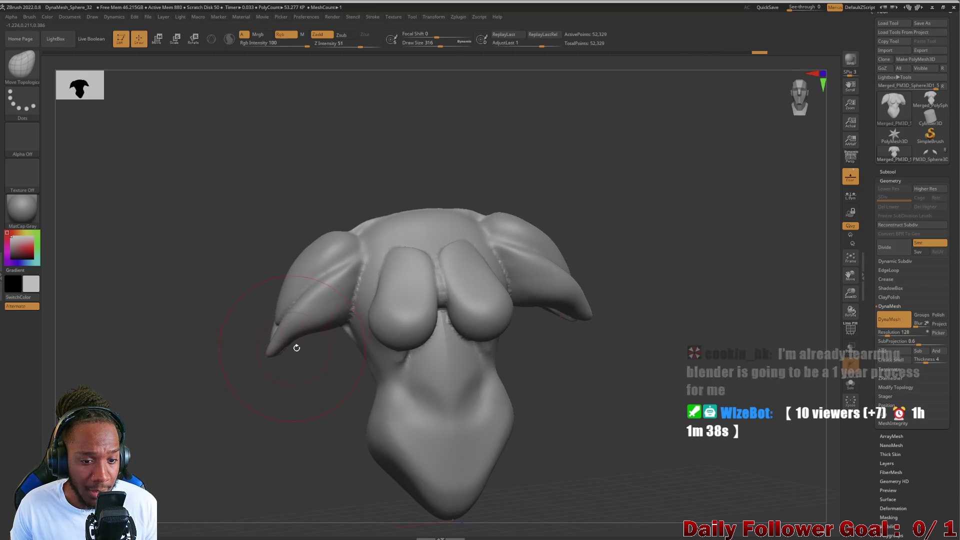
pyautogui.moveTo(275, 352); pyautogui.dragTo(215, 345, button='right')
pyautogui.moveTo(220, 360)
pyautogui.keyDown('shift'); pyautogui.mouseDown()
pyautogui.moveTo(240, 370)
pyautogui.moveTo(276, 321)
pyautogui.mouseUp(); pyautogui.keyUp('shift')
pyautogui.moveTo(268, 321)
pyautogui.mouseDown(button='right')
pyautogui.moveTo(175, 337)
pyautogui.moveTo(193, 354)
pyautogui.moveTo(259, 333)
pyautogui.moveTo(247, 367)
pyautogui.moveTo(272, 360)
pyautogui.mouseUp(button='right')
pyautogui.moveTo(293, 359); pyautogui.dragTo(281, 374)
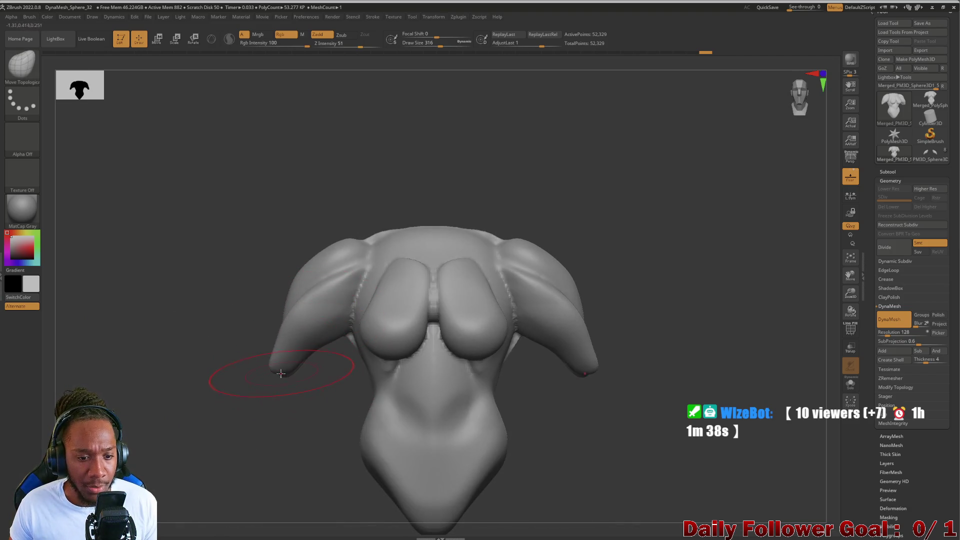
pyautogui.hotkey('ctrl', 'z')
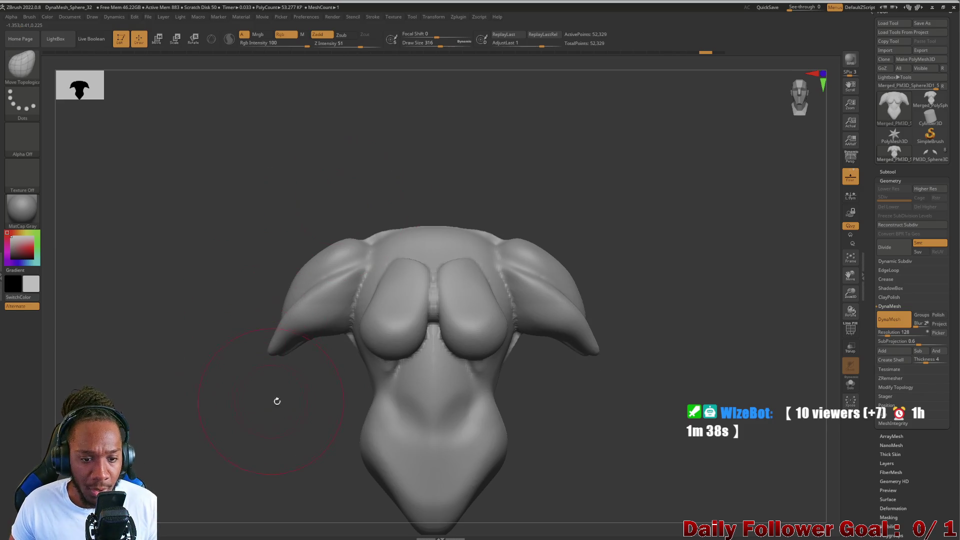
pyautogui.scroll(5, 285, 430)
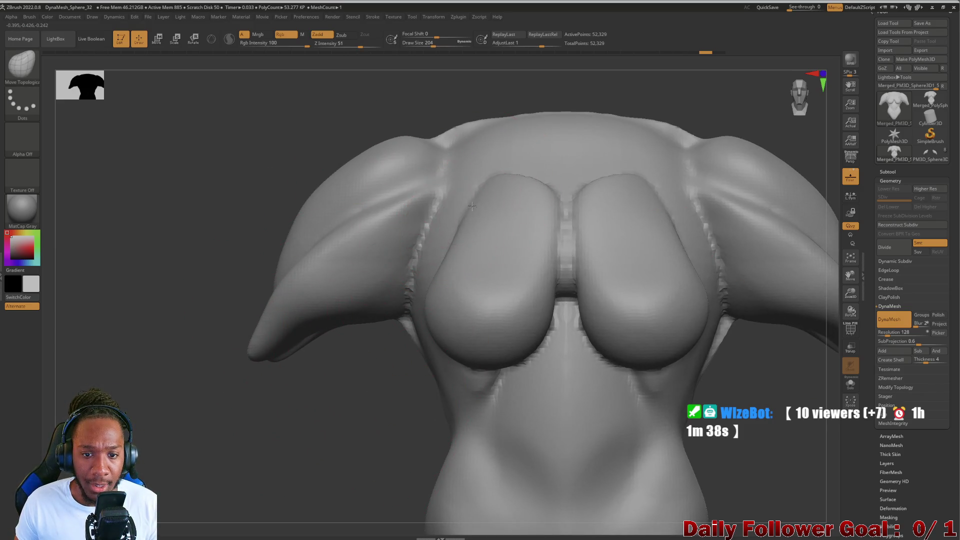
# Reshape the upper chest outline and mirrored underarm creases into a cleaner armpit join.
pyautogui.moveTo(472, 206)
pyautogui.mouseDown()
pyautogui.moveTo(449, 212)
pyautogui.moveTo(450, 186)
pyautogui.mouseUp()
pyautogui.press('[')
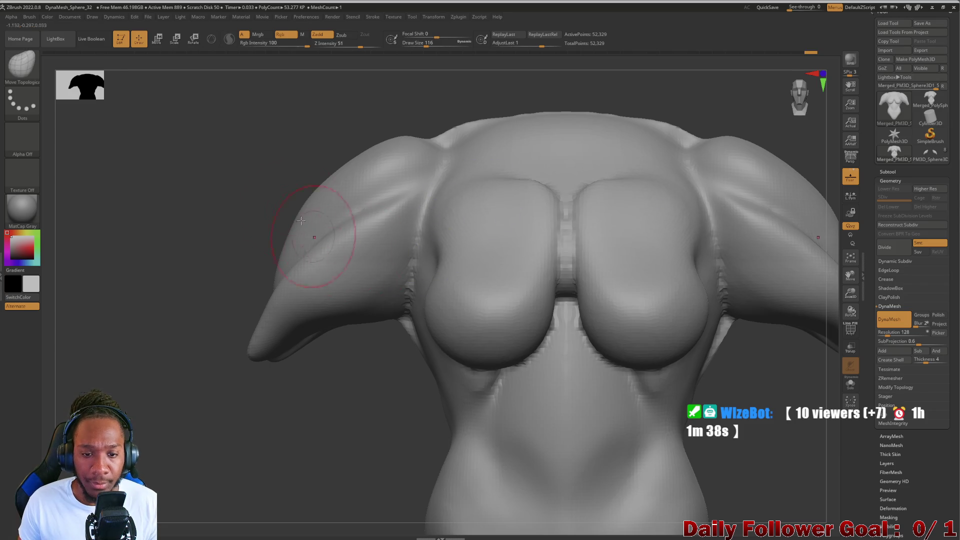
pyautogui.moveTo(307, 244)
pyautogui.mouseDown()
pyautogui.moveTo(460, 187)
pyautogui.moveTo(515, 146)
pyautogui.moveTo(261, 135)
pyautogui.moveTo(180, 195)
pyautogui.moveTo(152, 184)
pyautogui.moveTo(197, 351)
pyautogui.moveTo(307, 295)
pyautogui.moveTo(263, 321)
pyautogui.mouseUp()
pyautogui.moveTo(247, 437); pyautogui.dragTo(244, 426)
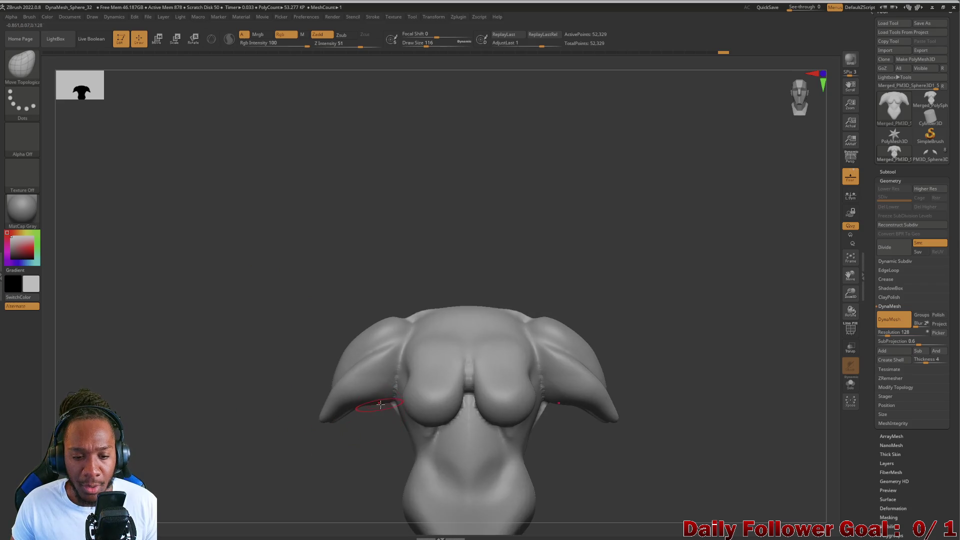
pyautogui.moveTo(394, 404); pyautogui.dragTo(398, 391)
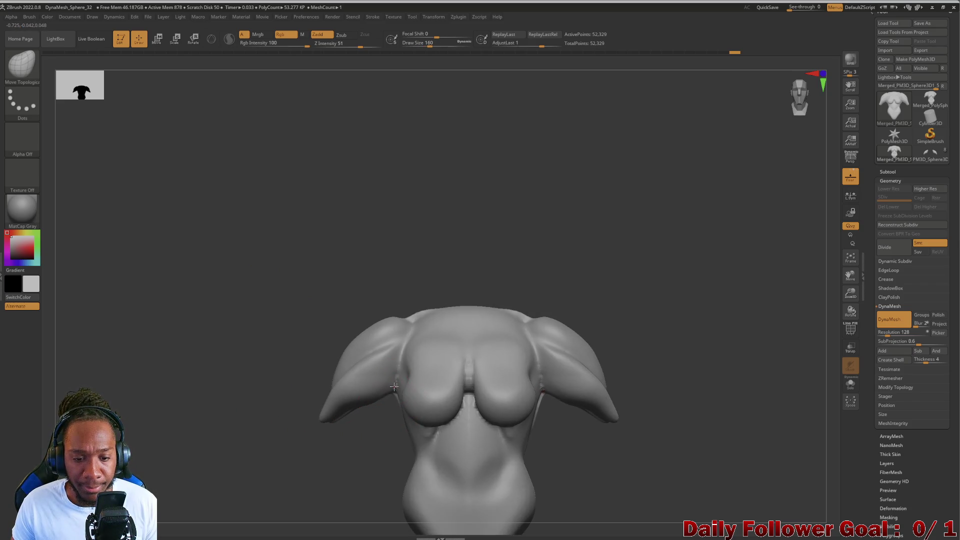
pyautogui.press(']')
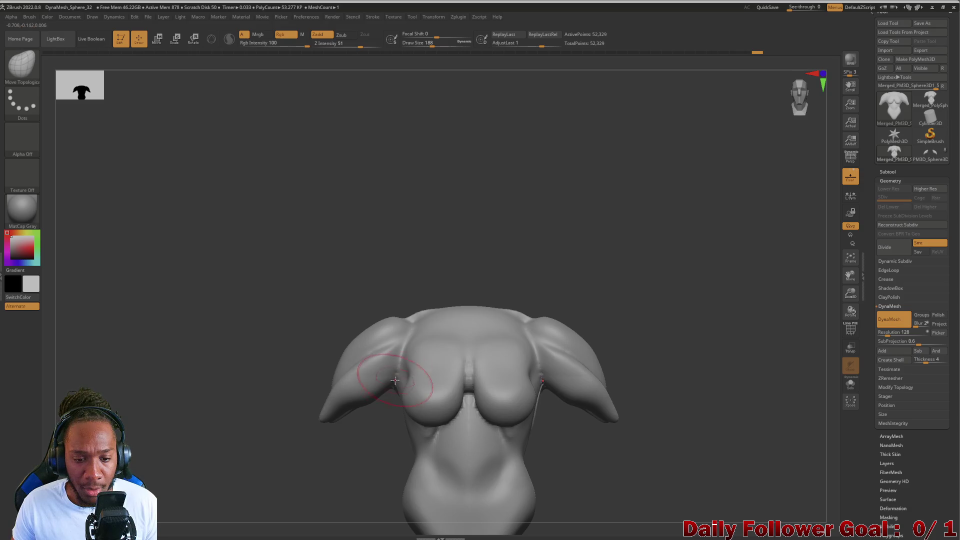
pyautogui.moveTo(395, 381); pyautogui.dragTo(386, 388)
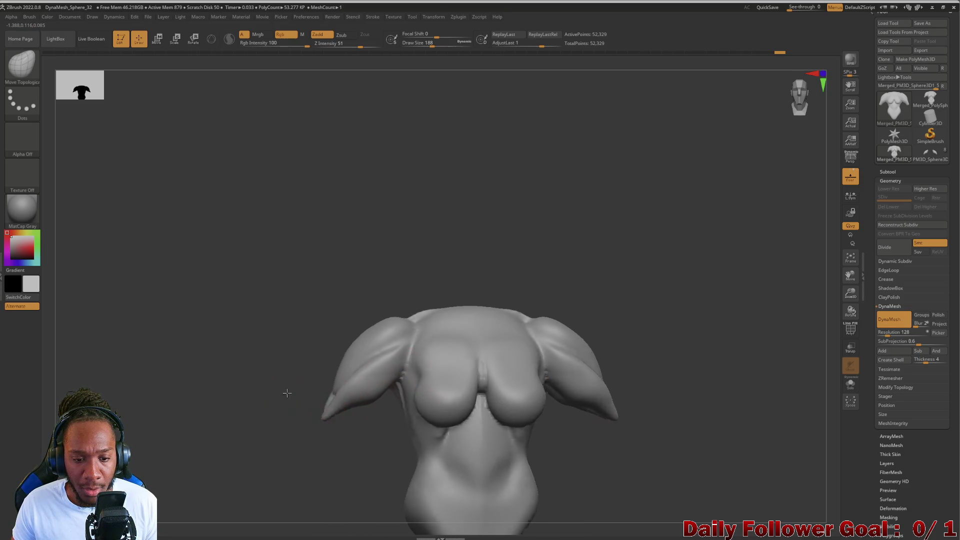
pyautogui.moveTo(285, 392)
pyautogui.mouseDown()
pyautogui.moveTo(339, 414)
pyautogui.moveTo(283, 406)
pyautogui.moveTo(299, 389)
pyautogui.mouseUp()
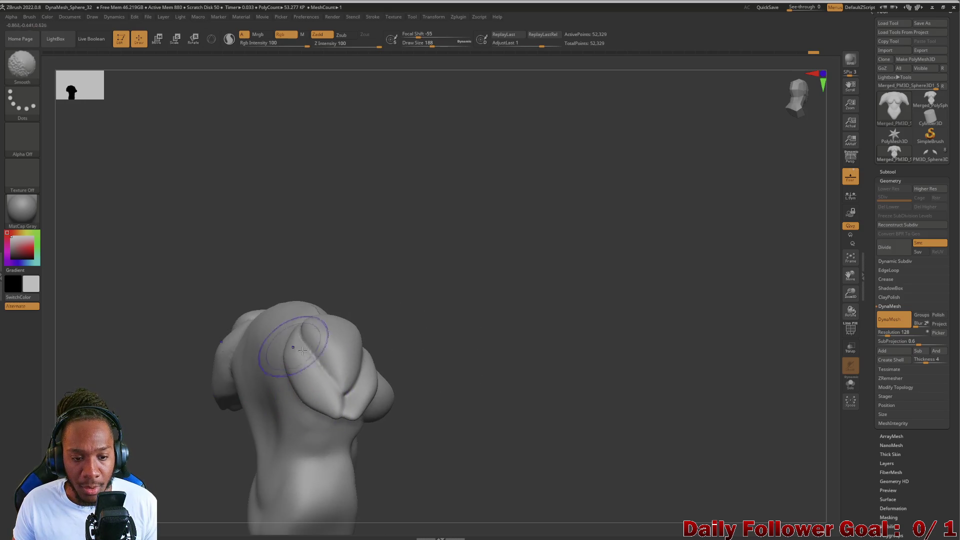
pyautogui.keyDown('shift'); pyautogui.moveTo(208, 377); pyautogui.dragTo(215, 388); pyautogui.keyUp('shift')
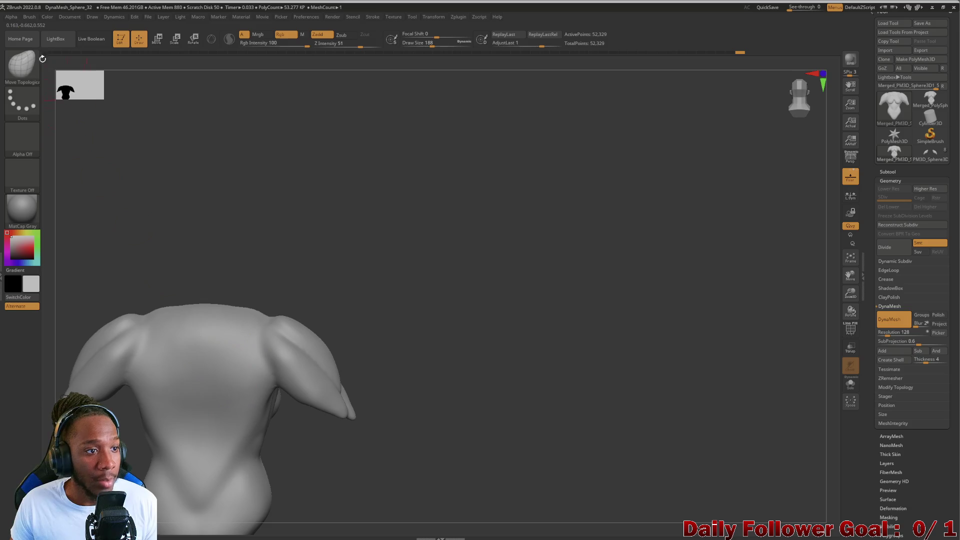
# Build up clay patches across the upper back with the ClayBuildup brush.
pyautogui.click(28, 62)
pyautogui.click(104, 73)
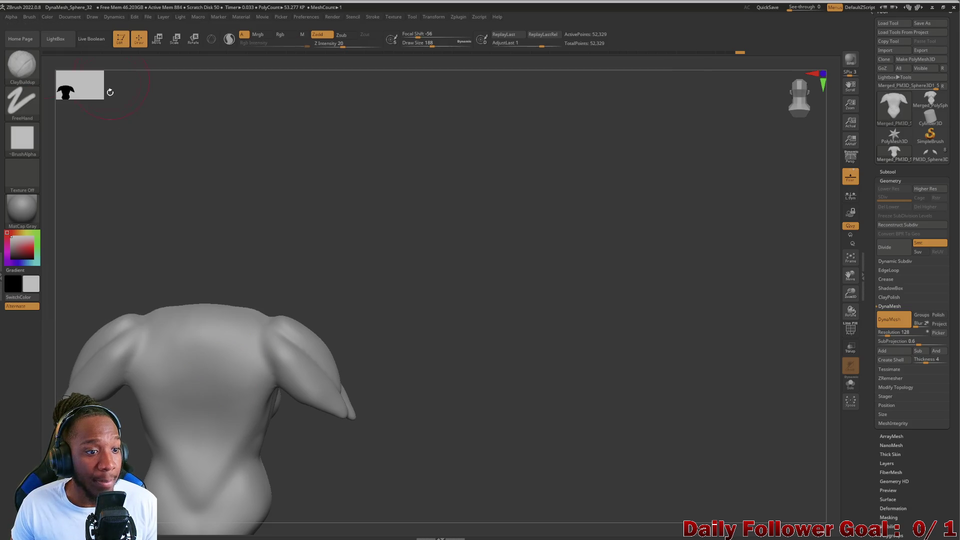
pyautogui.moveTo(149, 384)
pyautogui.mouseDown()
pyautogui.moveTo(161, 395)
pyautogui.moveTo(190, 345)
pyautogui.moveTo(173, 370)
pyautogui.moveTo(173, 351)
pyautogui.moveTo(143, 355)
pyautogui.moveTo(151, 384)
pyautogui.moveTo(165, 350)
pyautogui.mouseUp()
pyautogui.keyDown('shift'); pyautogui.moveTo(214, 407); pyautogui.dragTo(210, 400); pyautogui.keyUp('shift')
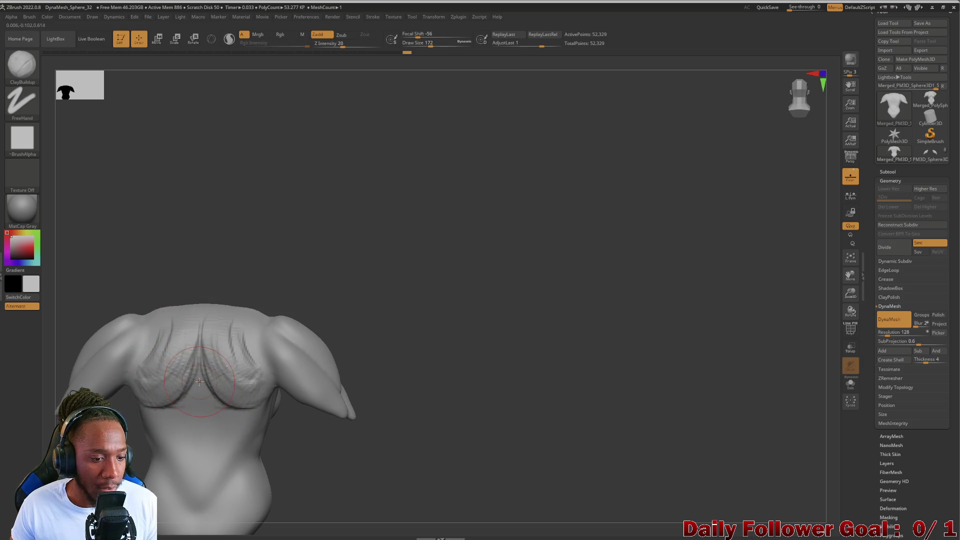
pyautogui.moveTo(190, 345)
pyautogui.mouseDown()
pyautogui.moveTo(201, 379)
pyautogui.moveTo(200, 467)
pyautogui.mouseUp()
pyautogui.moveTo(197, 400); pyautogui.dragTo(205, 480)
pyautogui.moveTo(90, 280); pyautogui.dragTo(150, 280)
pyautogui.moveTo(197, 435)
pyautogui.keyDown('shift'); pyautogui.mouseDown()
pyautogui.moveTo(193, 459)
pyautogui.moveTo(214, 387)
pyautogui.mouseUp(); pyautogui.keyUp('shift')
pyautogui.moveTo(238, 428); pyautogui.dragTo(115, 475)
# Carve V-shaped shoulder-blade ridges and a spine stroke, undoing the extra smoothing.
pyautogui.moveTo(150, 345)
pyautogui.mouseDown()
pyautogui.moveTo(200, 390)
pyautogui.moveTo(300, 395)
pyautogui.mouseUp()
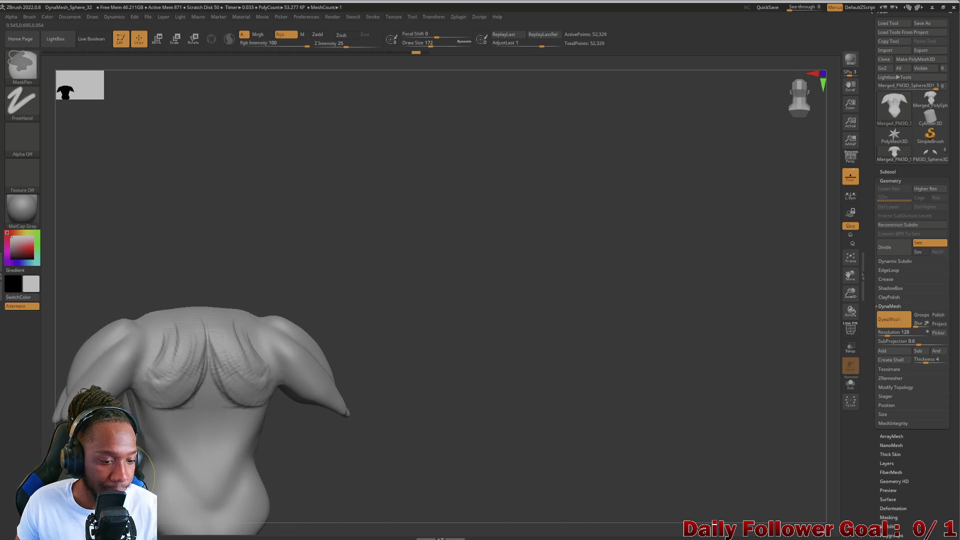
pyautogui.press('shift')
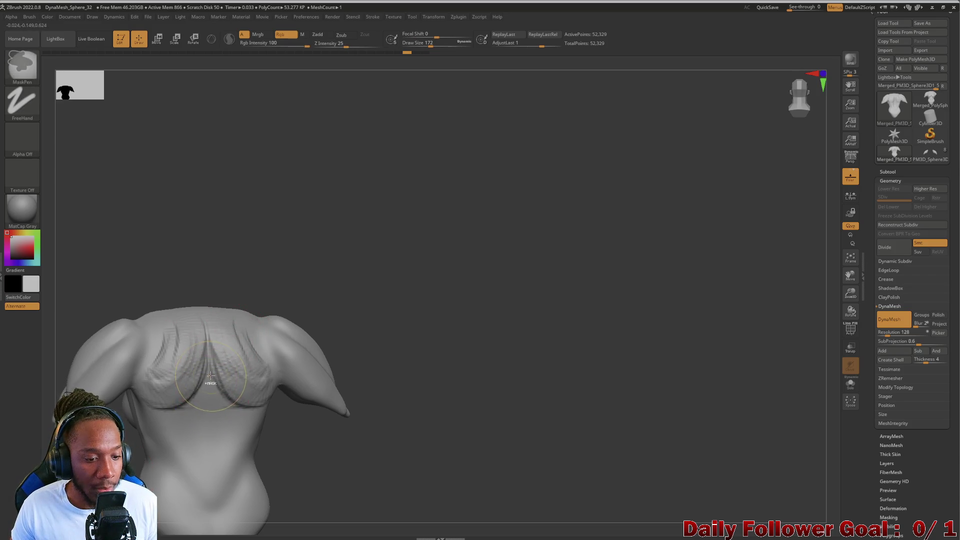
pyautogui.keyDown('shift'); pyautogui.moveTo(212, 368); pyautogui.dragTo(209, 371); pyautogui.keyUp('shift')
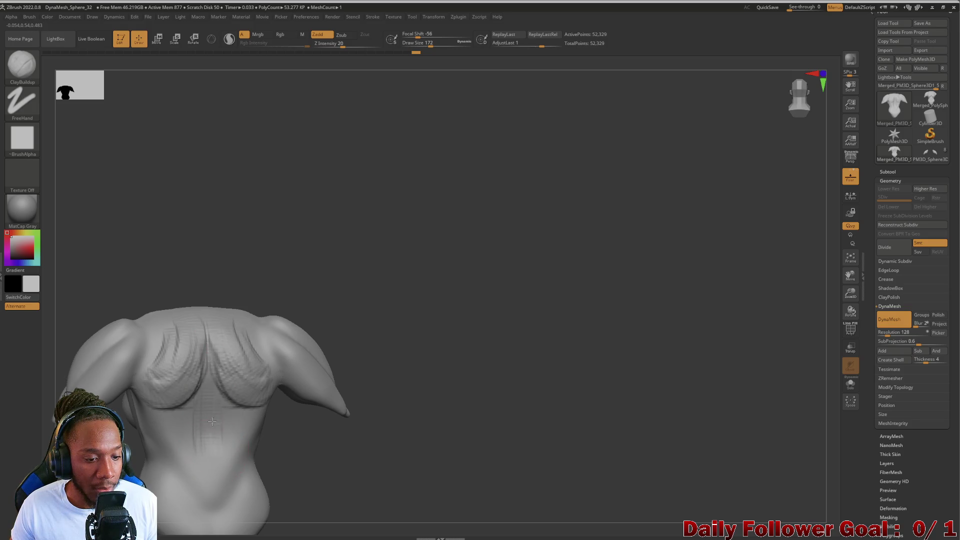
pyautogui.moveTo(205, 352); pyautogui.dragTo(205, 400)
pyautogui.press('shift')
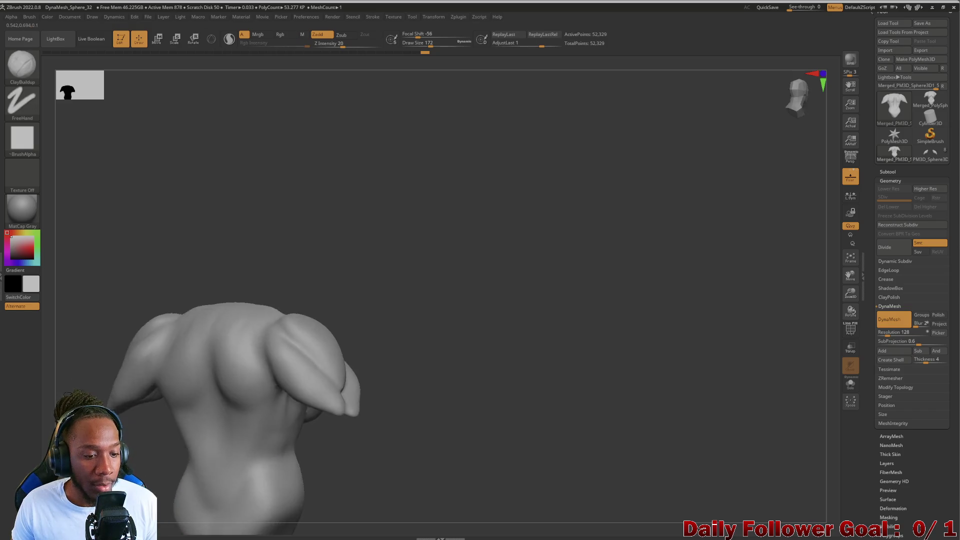
pyautogui.hotkey('ctrl', 'z')
pyautogui.hotkey('ctrl', 'z')
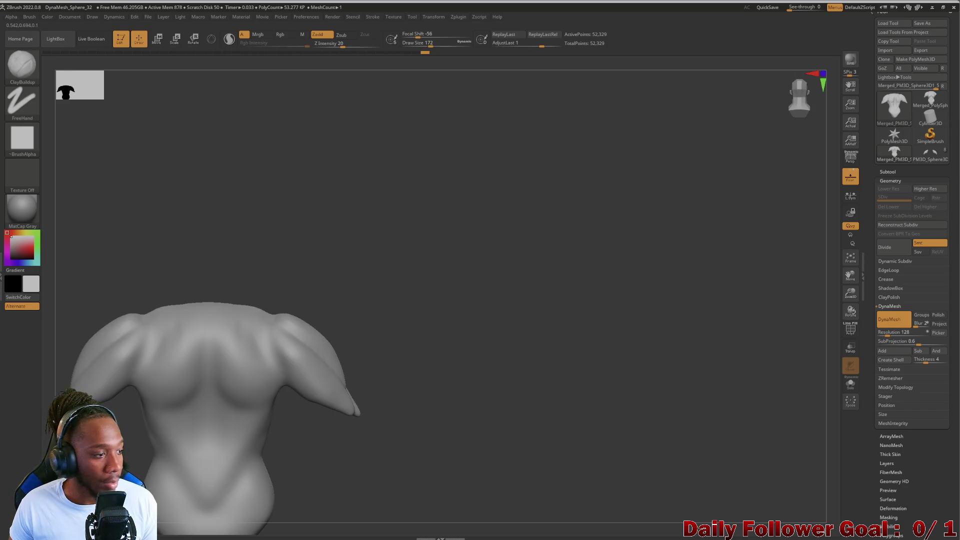
pyautogui.moveTo(150, 410); pyautogui.dragTo(172, 336)
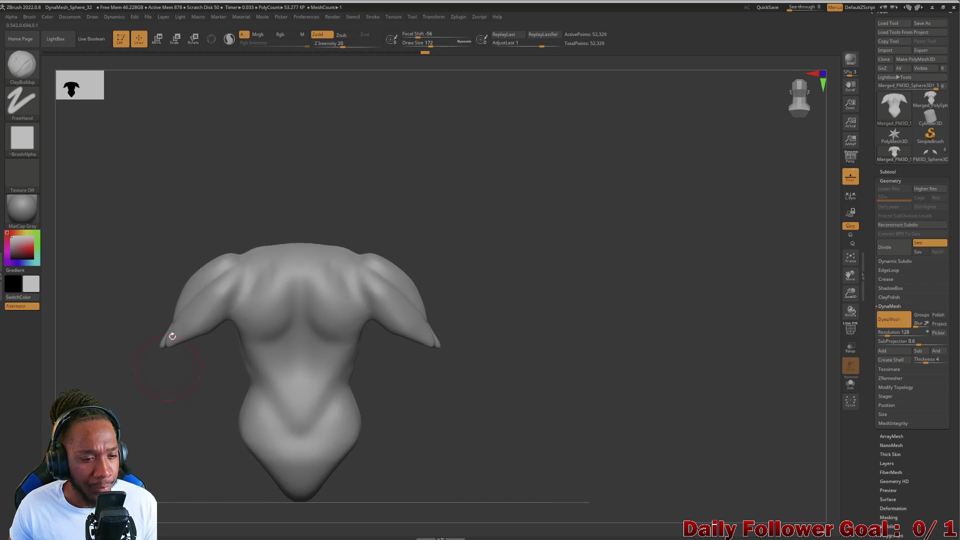
pyautogui.click(30, 63)
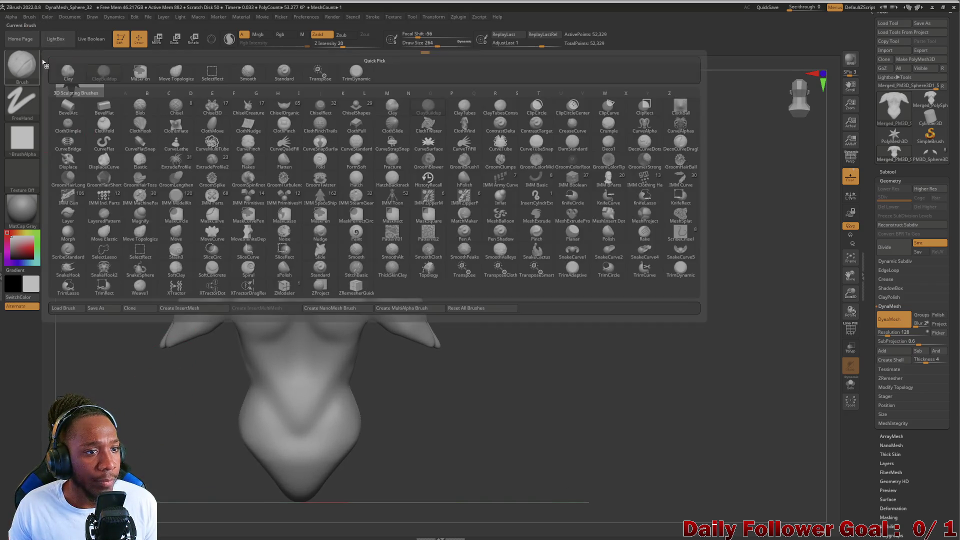
# Build up clay on the upper chest near the shoulder with a smaller ClayBuildup brush.
pyautogui.click(172, 71)
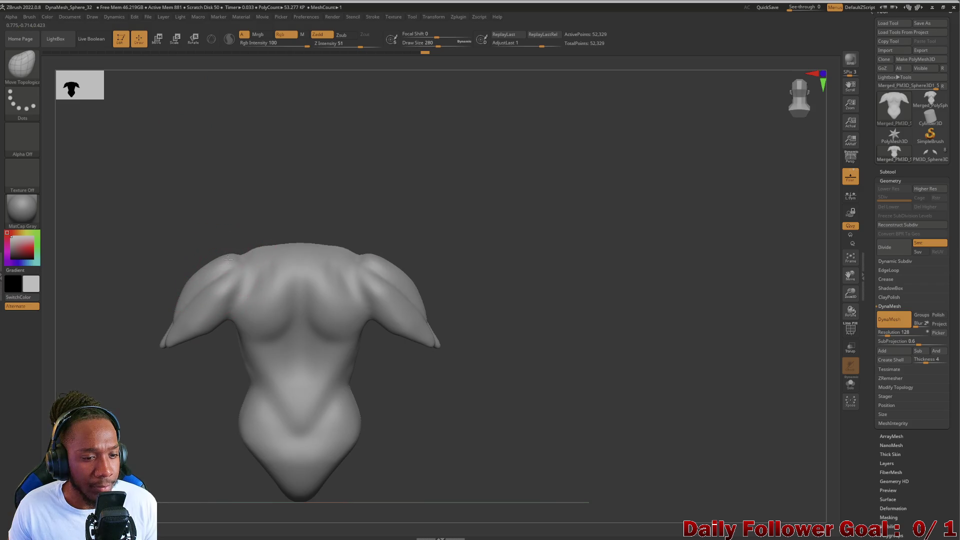
pyautogui.moveTo(127, 321)
pyautogui.mouseDown()
pyautogui.moveTo(160, 320)
pyautogui.moveTo(120, 289)
pyautogui.moveTo(244, 225)
pyautogui.moveTo(138, 293)
pyautogui.mouseUp()
pyautogui.moveTo(113, 206)
pyautogui.mouseDown()
pyautogui.moveTo(152, 180)
pyautogui.moveTo(149, 225)
pyautogui.moveTo(118, 208)
pyautogui.moveTo(98, 156)
pyautogui.mouseUp()
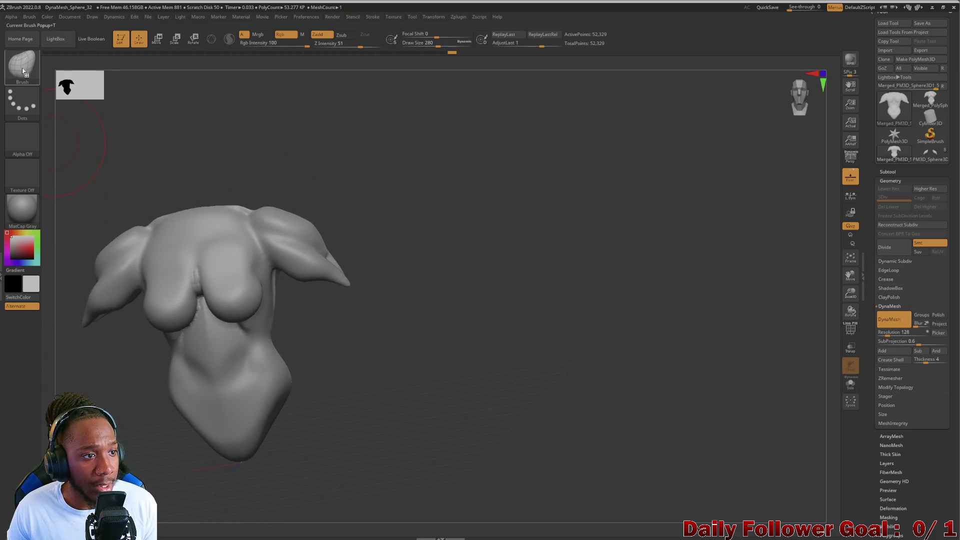
pyautogui.click(23, 70)
pyautogui.press('c')
pyautogui.press('b')
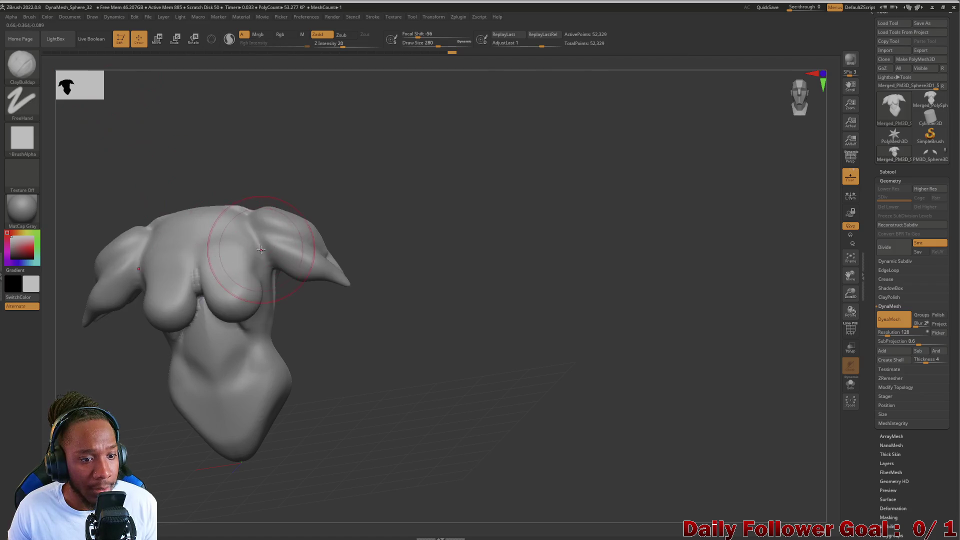
pyautogui.moveTo(261, 249)
pyautogui.mouseDown()
pyautogui.moveTo(235, 250)
pyautogui.moveTo(250, 245)
pyautogui.moveTo(240, 240)
pyautogui.moveTo(250, 241)
pyautogui.moveTo(200, 255)
pyautogui.moveTo(250, 241)
pyautogui.mouseUp()
pyautogui.press('[')
pyautogui.press('[')
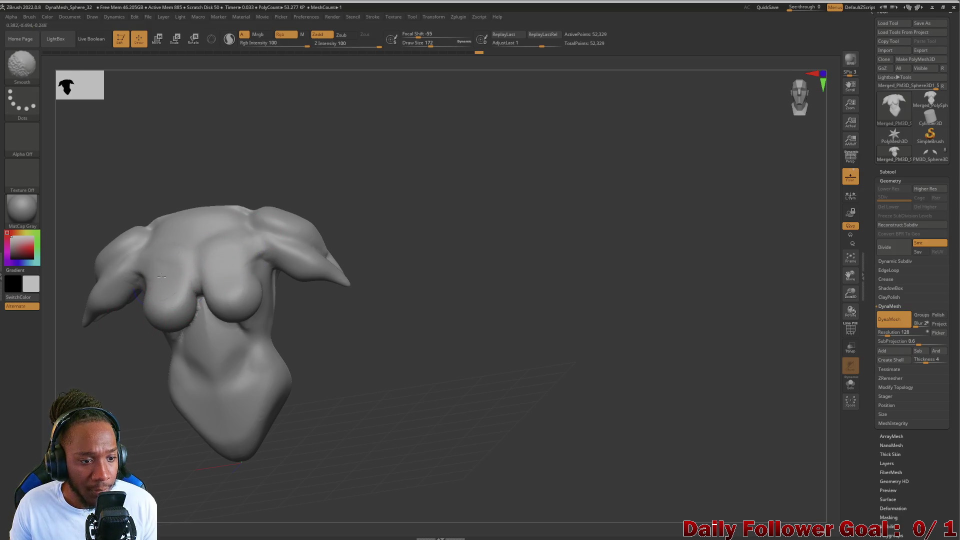
pyautogui.moveTo(115, 350)
pyautogui.keyDown('shift'); pyautogui.mouseDown()
pyautogui.moveTo(76, 385)
pyautogui.moveTo(137, 338)
pyautogui.moveTo(181, 236)
pyautogui.moveTo(75, 343)
pyautogui.moveTo(96, 367)
pyautogui.mouseUp(); pyautogui.keyUp('shift')
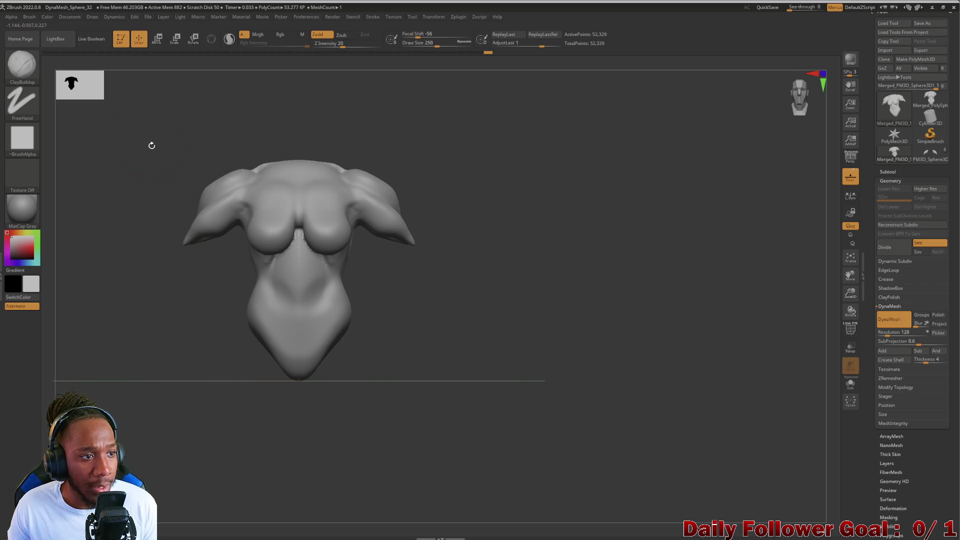
# Select Move Topological and undo the recent chest and shoulder-tip sculpting.
pyautogui.click(33, 75)
pyautogui.click(176, 71)
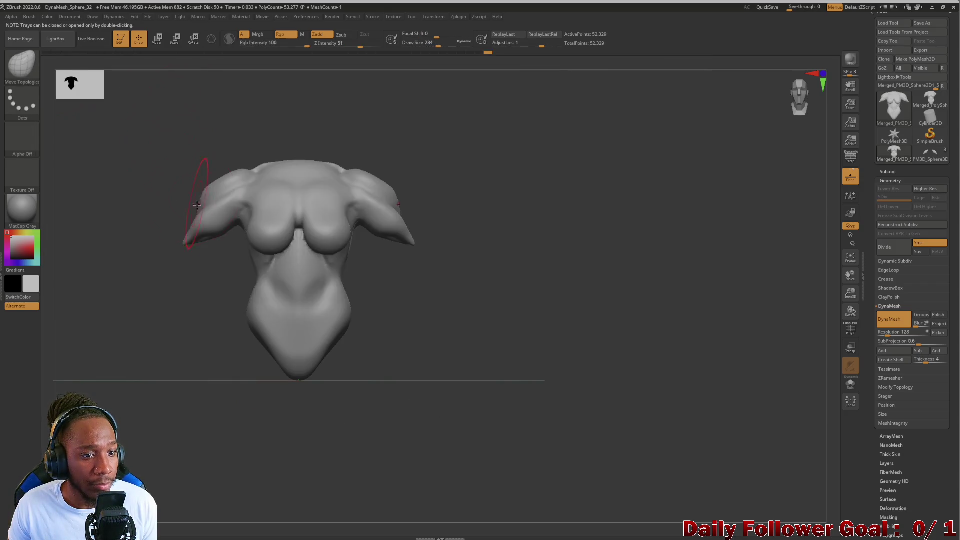
pyautogui.hotkey('ctrl', 'z')
pyautogui.hotkey('ctrl', 'z')
pyautogui.hotkey('ctrl', 'z')
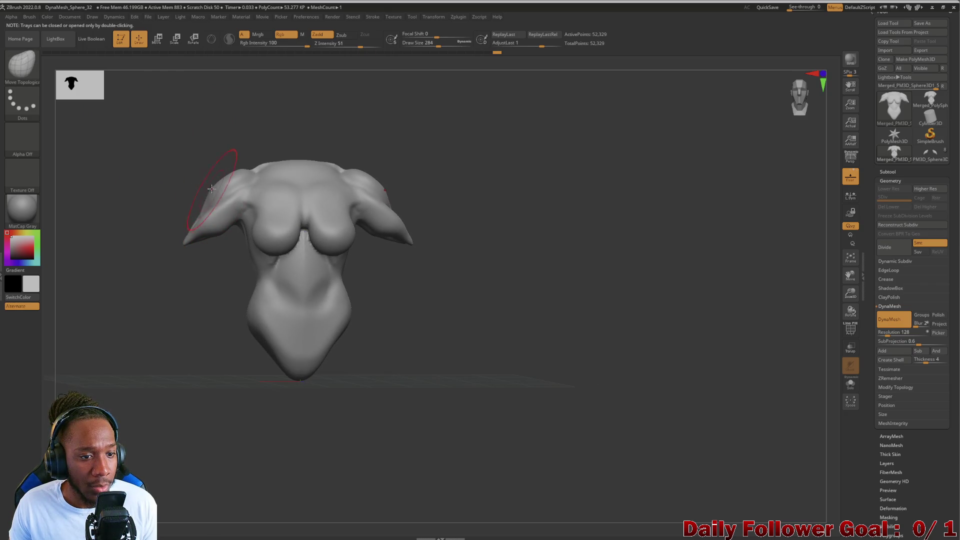
pyautogui.hotkey('ctrl', 'z')
pyautogui.hotkey('ctrl', 'z')
pyautogui.hotkey('ctrl', 'z')
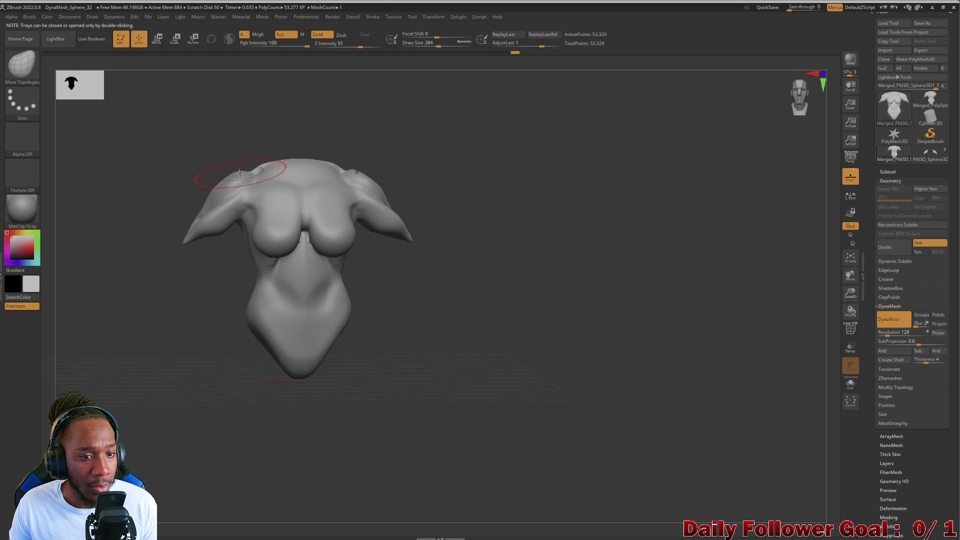
pyautogui.moveTo(141, 263)
pyautogui.mouseDown()
pyautogui.moveTo(158, 257)
pyautogui.moveTo(218, 182)
pyautogui.mouseUp()
pyautogui.hotkey('ctrl', 'z')
pyautogui.hotkey('ctrl', 'z')
# Pull the peak at the top of the shoulder down and round it off.
pyautogui.keyDown('shift'); pyautogui.moveTo(158, 206); pyautogui.dragTo(211, 185); pyautogui.keyUp('shift')
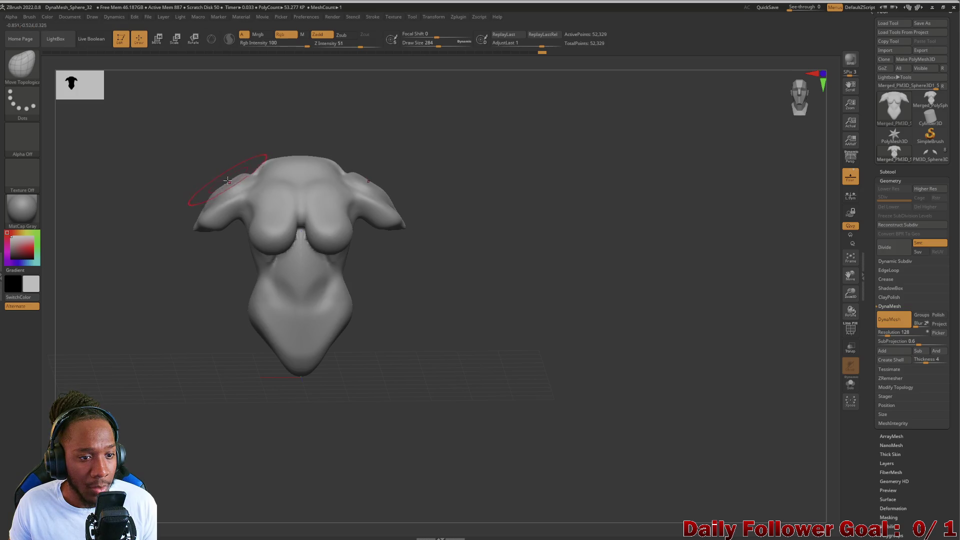
pyautogui.press('shift')
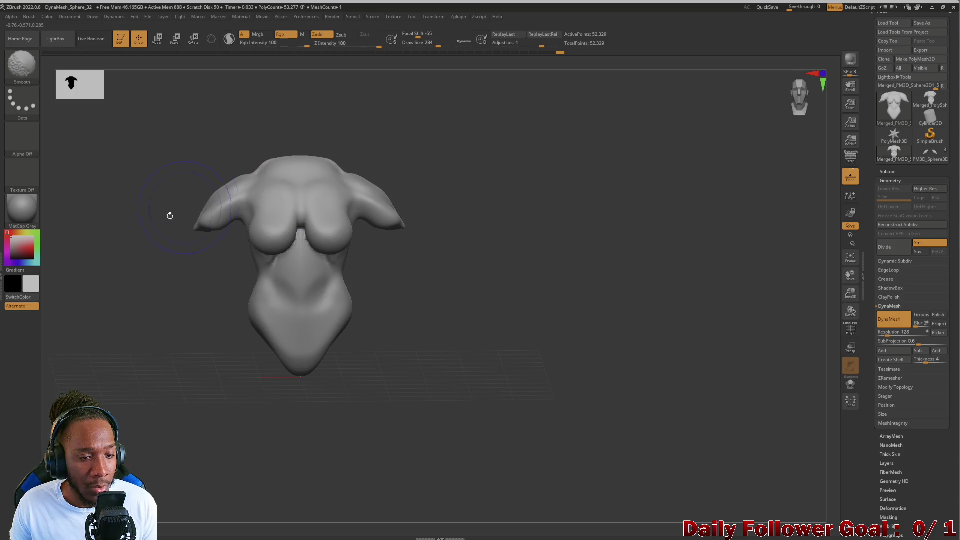
pyautogui.moveTo(170, 216)
pyautogui.mouseDown()
pyautogui.moveTo(146, 231)
pyautogui.moveTo(143, 266)
pyautogui.moveTo(133, 238)
pyautogui.moveTo(238, 226)
pyautogui.moveTo(166, 219)
pyautogui.mouseUp()
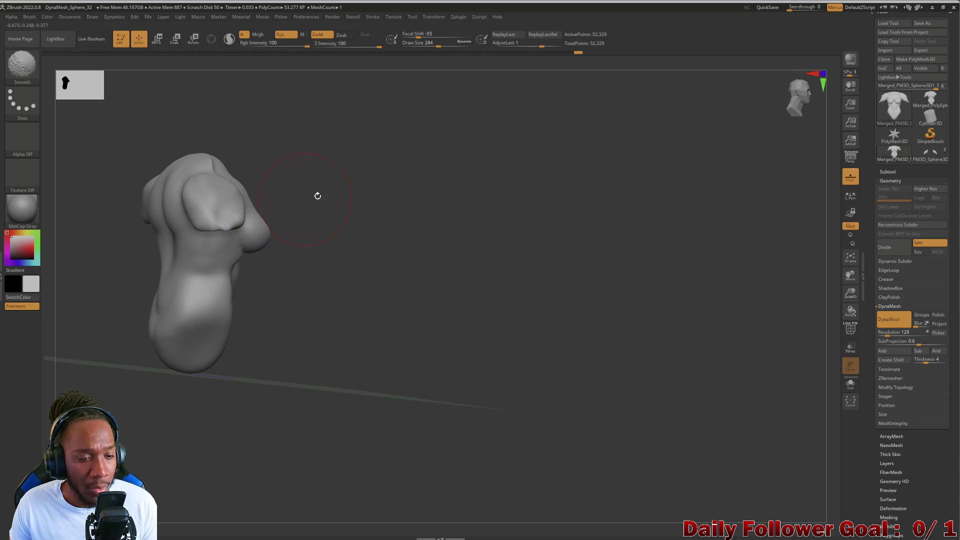
pyautogui.moveTo(317, 195)
pyautogui.mouseDown()
pyautogui.moveTo(159, 218)
pyautogui.moveTo(197, 234)
pyautogui.mouseUp()
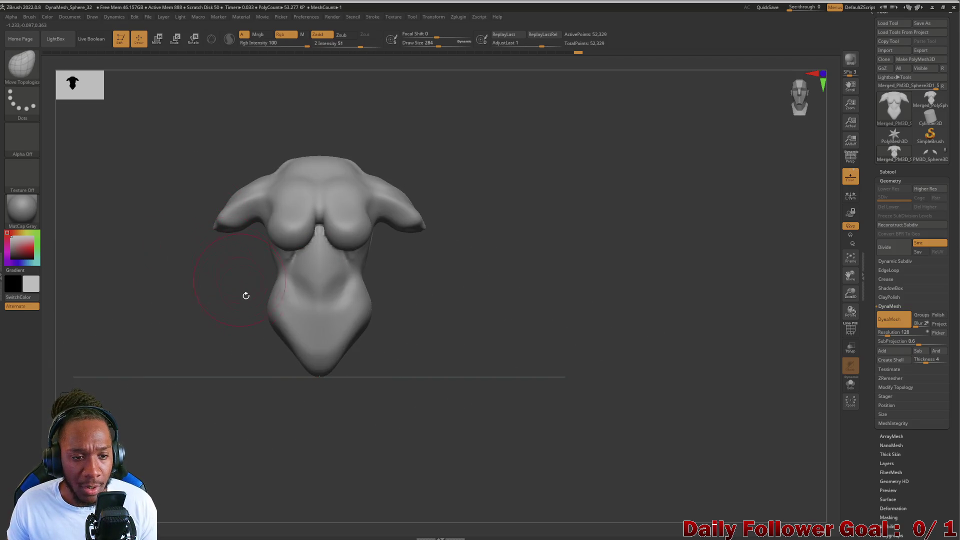
pyautogui.moveTo(182, 276)
pyautogui.mouseDown()
pyautogui.moveTo(200, 275)
pyautogui.moveTo(211, 306)
pyautogui.moveTo(172, 320)
pyautogui.moveTo(250, 307)
pyautogui.moveTo(161, 300)
pyautogui.moveTo(203, 326)
pyautogui.mouseUp()
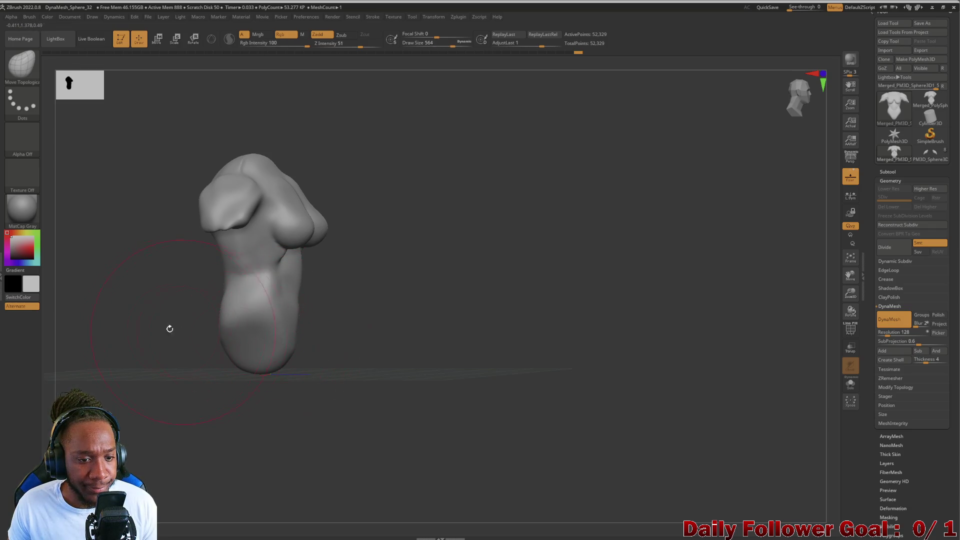
pyautogui.moveTo(170, 328); pyautogui.dragTo(206, 329)
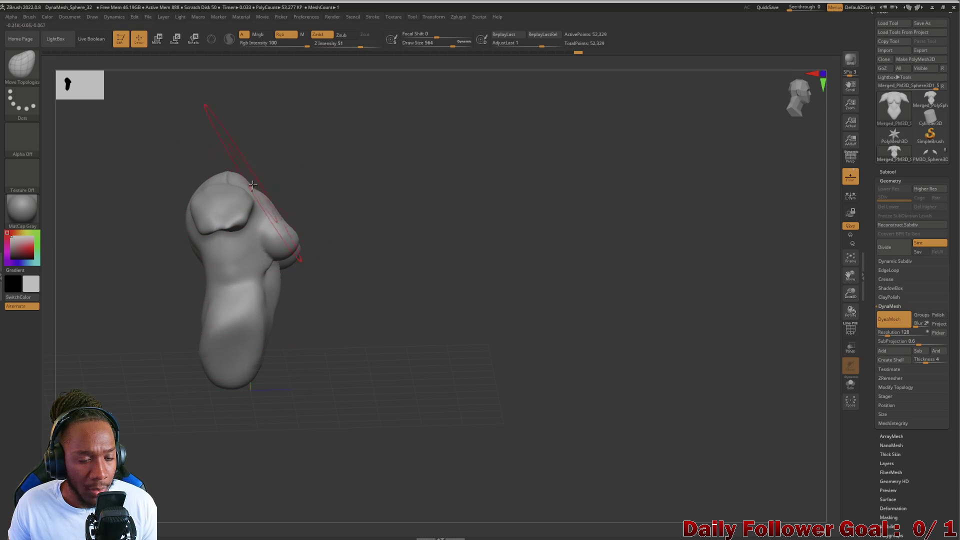
pyautogui.moveTo(254, 186)
pyautogui.mouseDown()
pyautogui.moveTo(118, 266)
pyautogui.moveTo(163, 274)
pyautogui.moveTo(152, 300)
pyautogui.moveTo(156, 378)
pyautogui.moveTo(268, 270)
pyautogui.moveTo(215, 257)
pyautogui.moveTo(115, 348)
pyautogui.moveTo(144, 336)
pyautogui.moveTo(137, 322)
pyautogui.moveTo(110, 403)
pyautogui.moveTo(134, 343)
pyautogui.mouseUp()
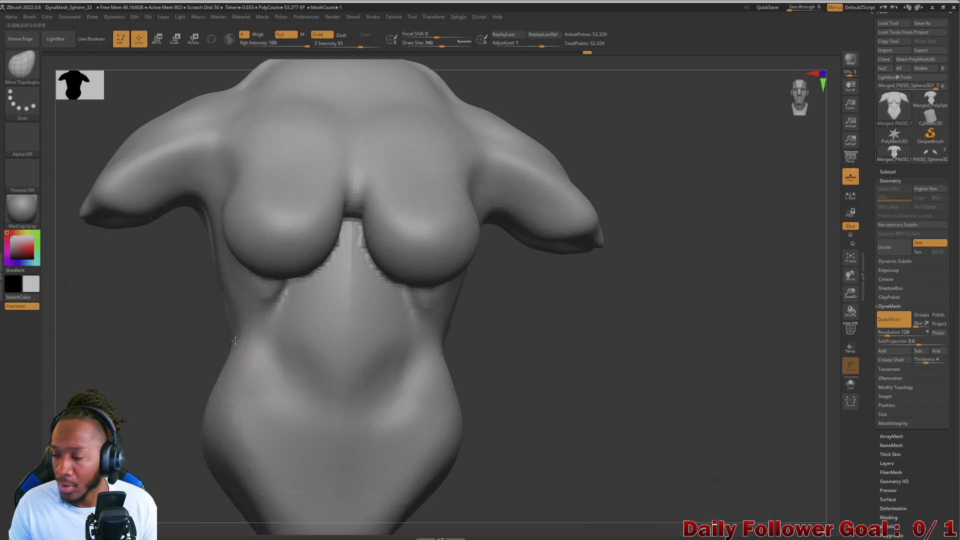
# Shrink the brush, frame the whole torso from the front, and show the brush palette.
pyautogui.press('[')
pyautogui.press('[')
pyautogui.press('[')
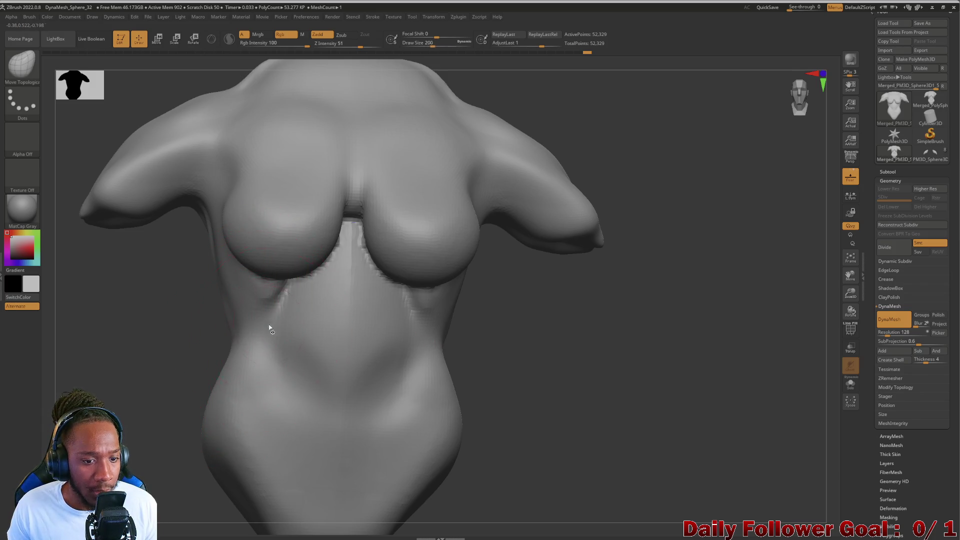
pyautogui.moveTo(213, 326); pyautogui.dragTo(297, 278)
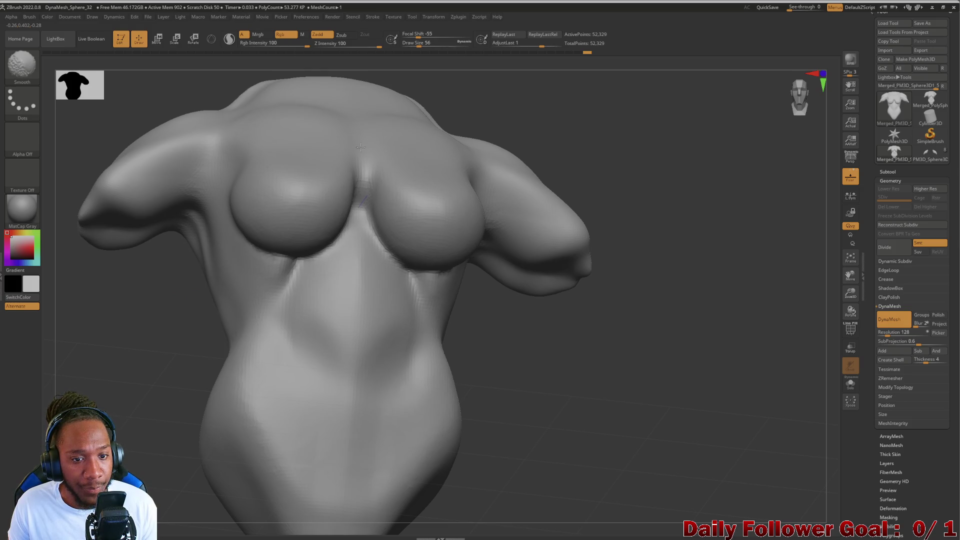
pyautogui.moveTo(125, 355)
pyautogui.mouseDown()
pyautogui.moveTo(82, 353)
pyautogui.moveTo(124, 350)
pyautogui.moveTo(133, 369)
pyautogui.moveTo(146, 336)
pyautogui.moveTo(195, 347)
pyautogui.moveTo(182, 366)
pyautogui.moveTo(200, 353)
pyautogui.moveTo(195, 394)
pyautogui.moveTo(192, 321)
pyautogui.mouseUp()
pyautogui.click(22, 64)
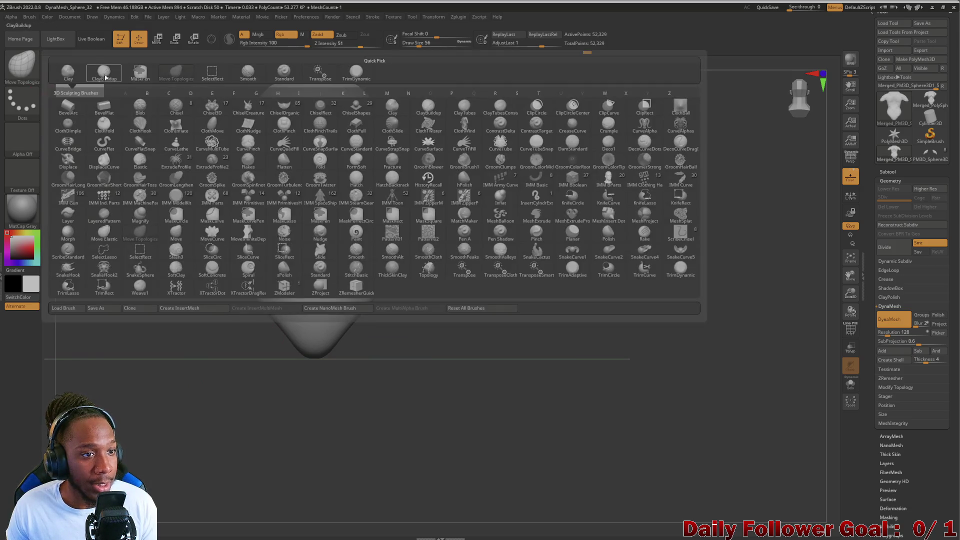
# Build up mirrored ClayBuildup strokes on the lower hips and smooth the buttocks.
pyautogui.click(104, 74)
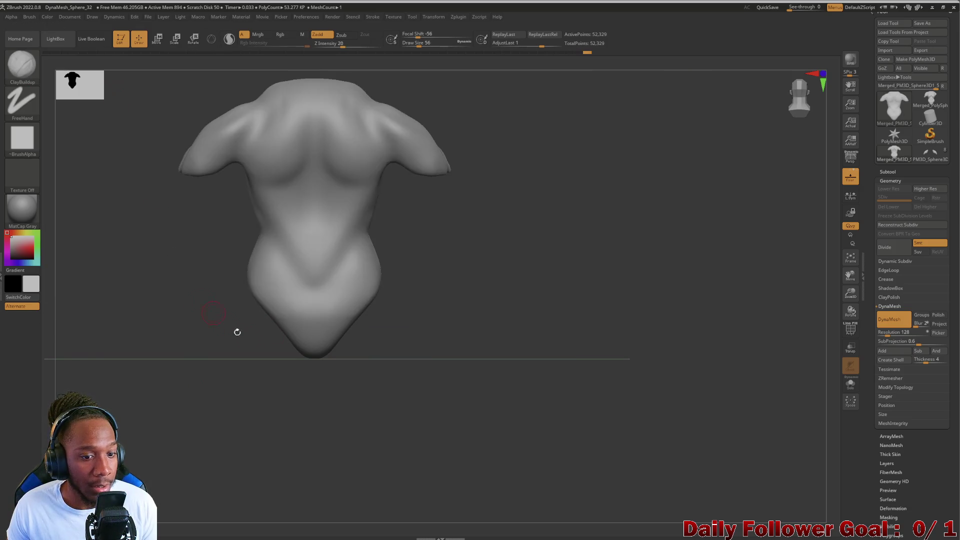
pyautogui.moveTo(275, 312)
pyautogui.mouseDown()
pyautogui.moveTo(271, 267)
pyautogui.moveTo(314, 320)
pyautogui.moveTo(274, 265)
pyautogui.mouseUp()
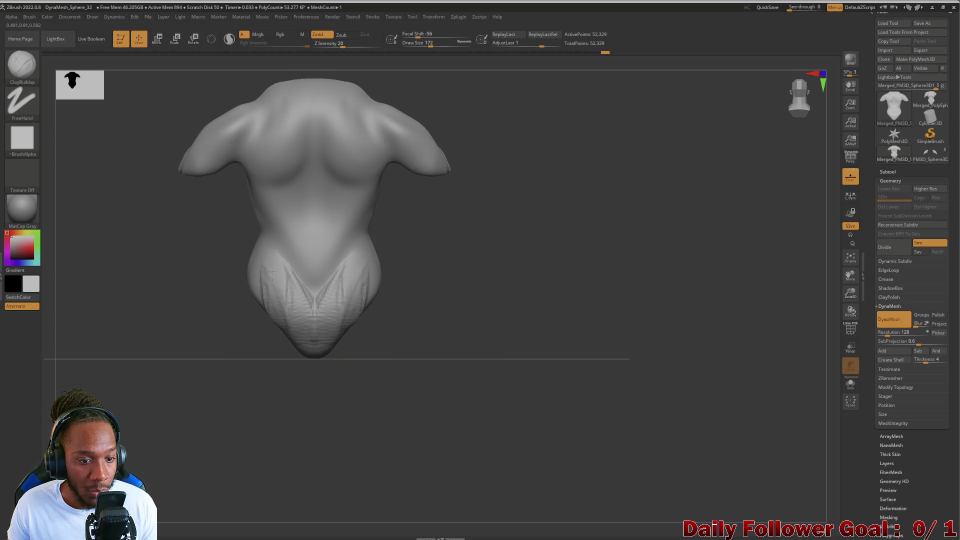
pyautogui.moveTo(247, 299)
pyautogui.mouseDown()
pyautogui.moveTo(238, 336)
pyautogui.moveTo(270, 350)
pyautogui.moveTo(245, 301)
pyautogui.moveTo(235, 320)
pyautogui.moveTo(256, 293)
pyautogui.mouseUp()
pyautogui.moveTo(165, 335)
pyautogui.mouseDown()
pyautogui.moveTo(81, 373)
pyautogui.moveTo(113, 332)
pyautogui.moveTo(114, 351)
pyautogui.moveTo(172, 358)
pyautogui.moveTo(194, 338)
pyautogui.mouseUp()
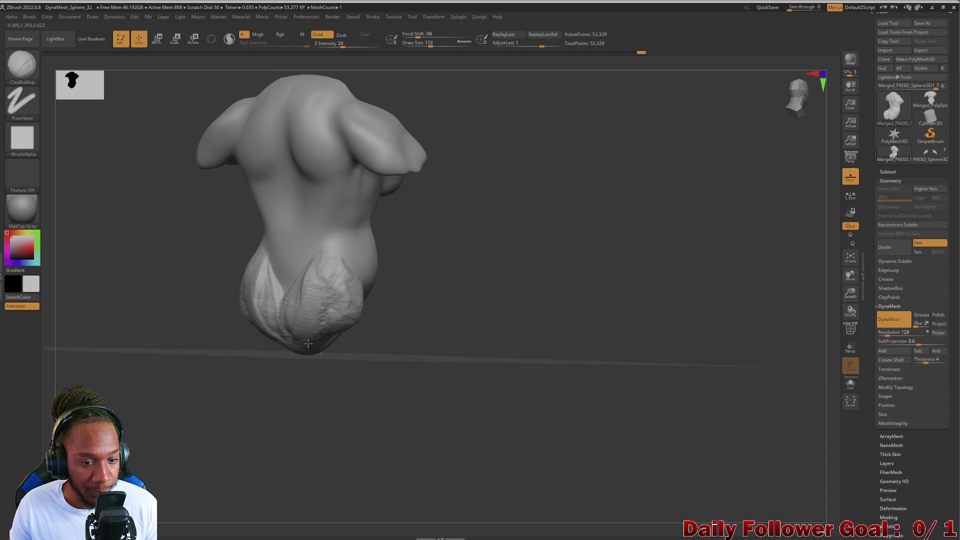
pyautogui.press('shift')
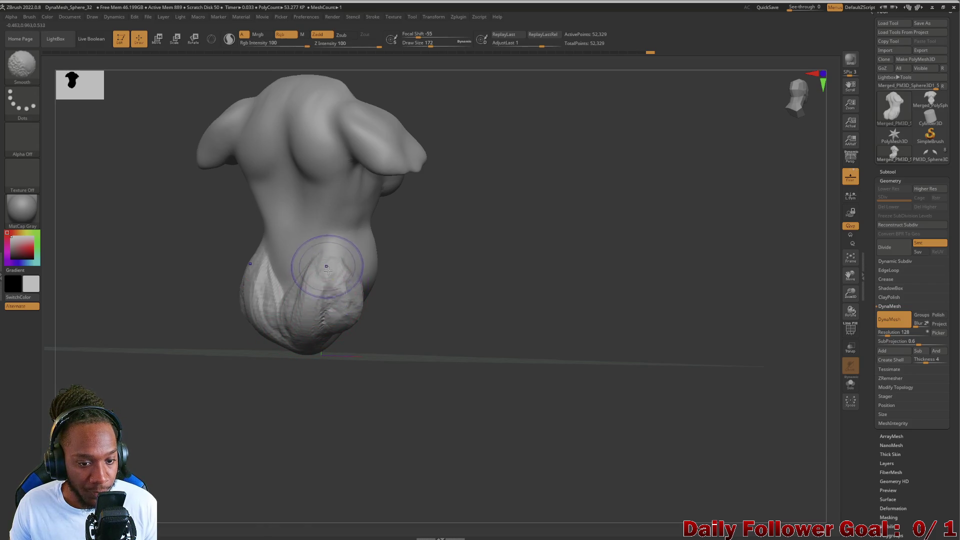
pyautogui.keyDown('shift'); pyautogui.moveTo(154, 366); pyautogui.dragTo(202, 338); pyautogui.keyUp('shift')
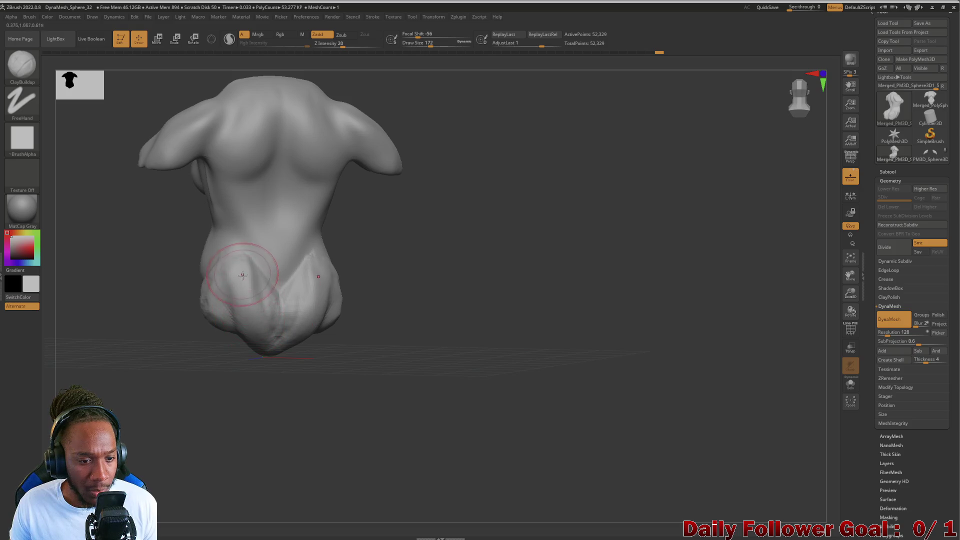
pyautogui.press('shift')
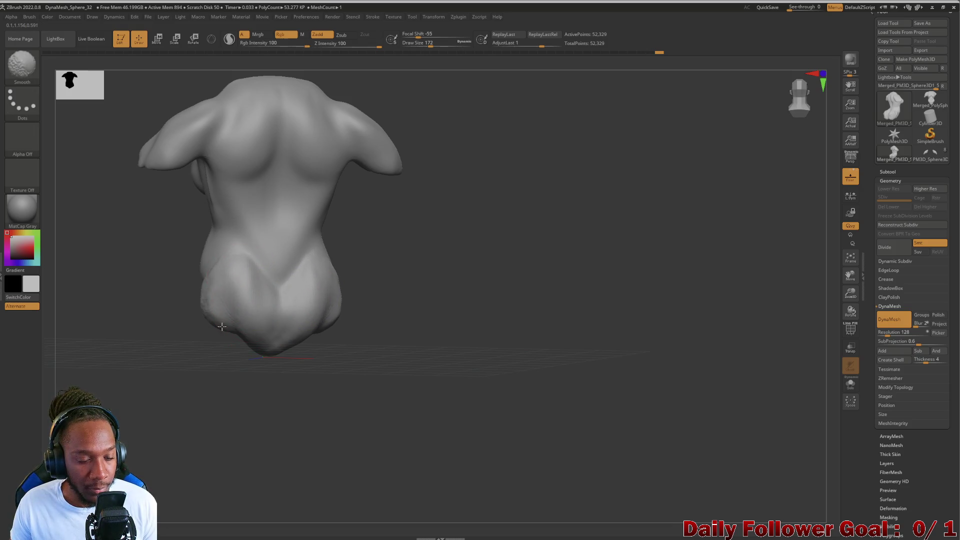
pyautogui.moveTo(222, 326)
pyautogui.mouseDown()
pyautogui.moveTo(139, 332)
pyautogui.moveTo(227, 337)
pyautogui.moveTo(269, 315)
pyautogui.moveTo(200, 302)
pyautogui.mouseUp()
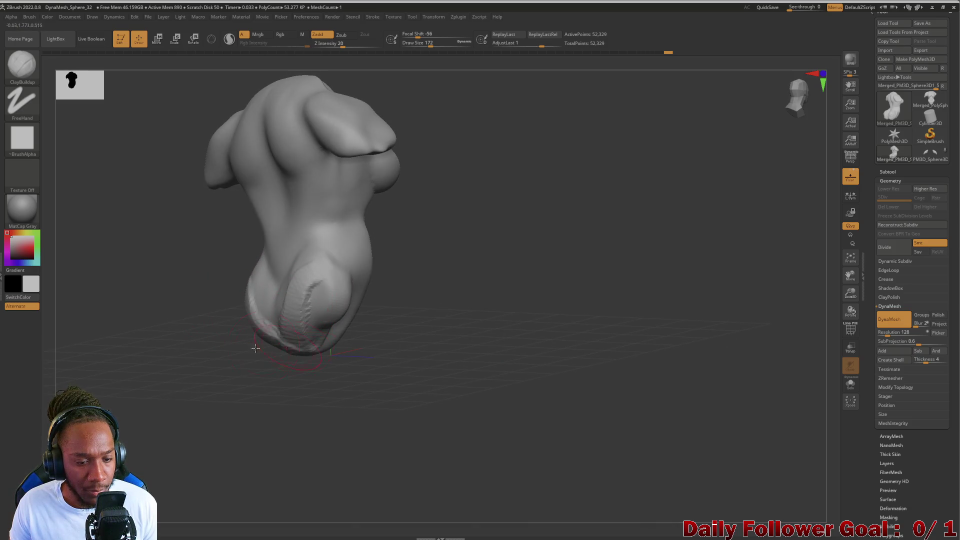
# Add small clay strokes to the left buttock and check the torso from several sides.
pyautogui.moveTo(297, 289)
pyautogui.mouseDown()
pyautogui.moveTo(240, 322)
pyautogui.moveTo(199, 306)
pyautogui.moveTo(315, 300)
pyautogui.moveTo(307, 283)
pyautogui.mouseUp()
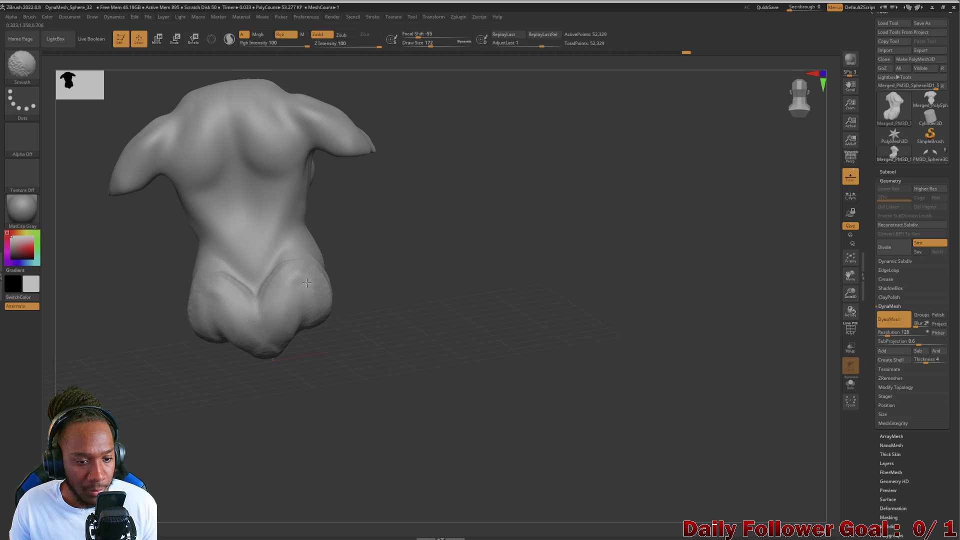
pyautogui.moveTo(150, 343); pyautogui.dragTo(165, 327)
pyautogui.moveTo(196, 290); pyautogui.dragTo(198, 333)
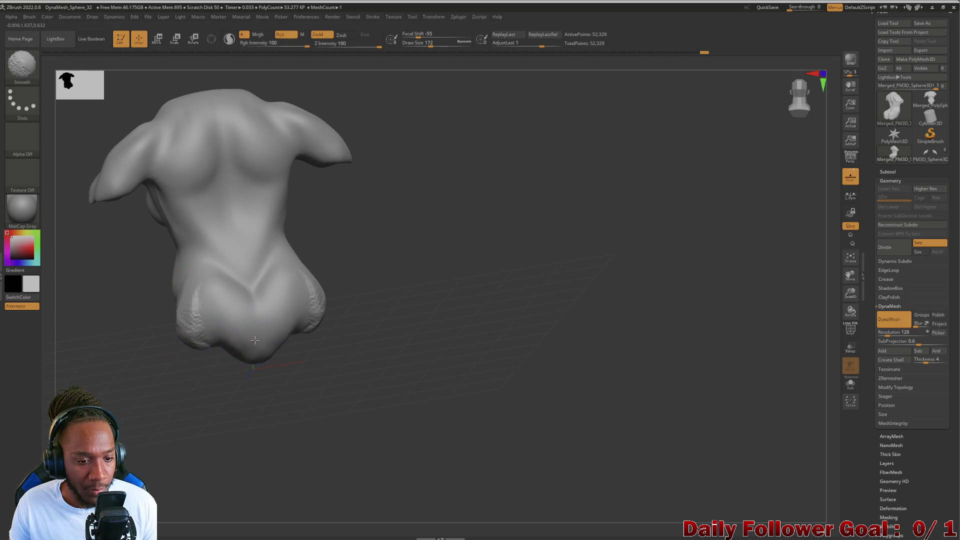
pyautogui.moveTo(251, 361); pyautogui.dragTo(150, 381)
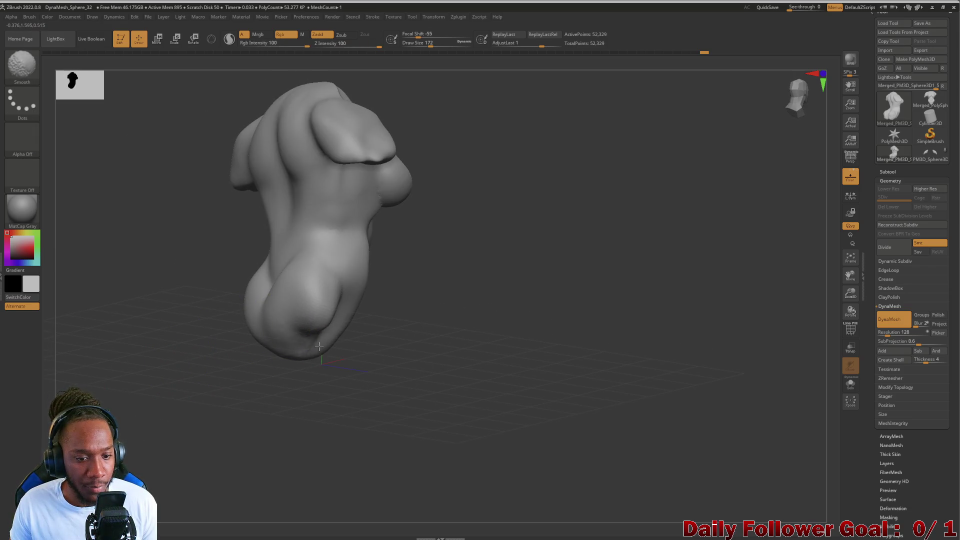
pyautogui.moveTo(319, 346)
pyautogui.keyDown('shift'); pyautogui.mouseDown()
pyautogui.moveTo(180, 373)
pyautogui.moveTo(230, 328)
pyautogui.mouseUp(); pyautogui.keyUp('shift')
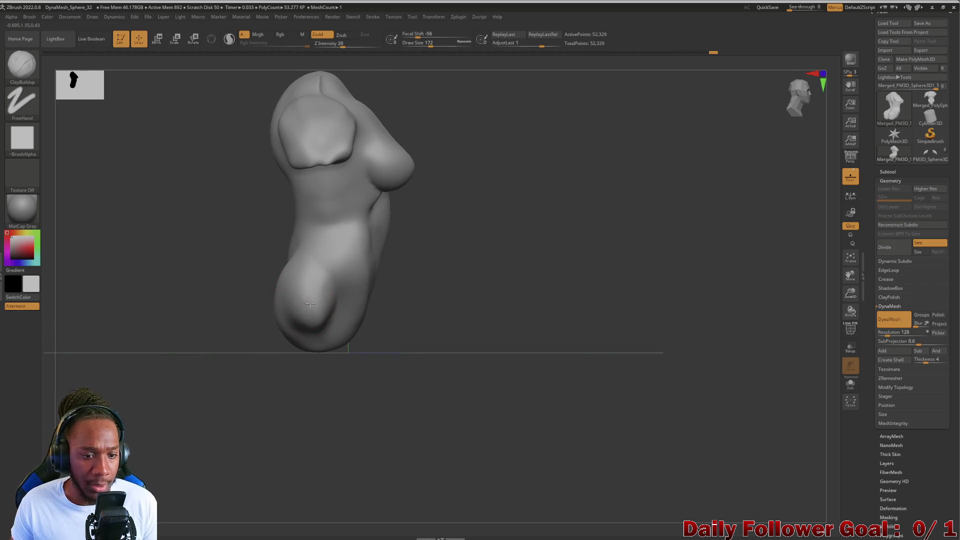
pyautogui.moveTo(310, 304)
pyautogui.mouseDown()
pyautogui.moveTo(199, 328)
pyautogui.moveTo(154, 317)
pyautogui.moveTo(178, 339)
pyautogui.moveTo(96, 347)
pyautogui.moveTo(165, 356)
pyautogui.mouseUp()
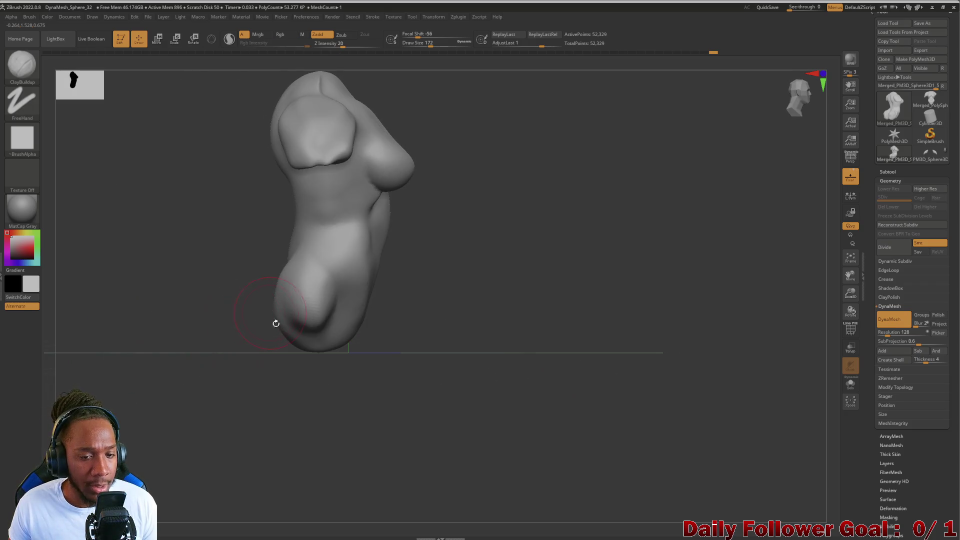
pyautogui.moveTo(180, 245)
pyautogui.mouseDown()
pyautogui.moveTo(122, 242)
pyautogui.moveTo(117, 219)
pyautogui.mouseUp()
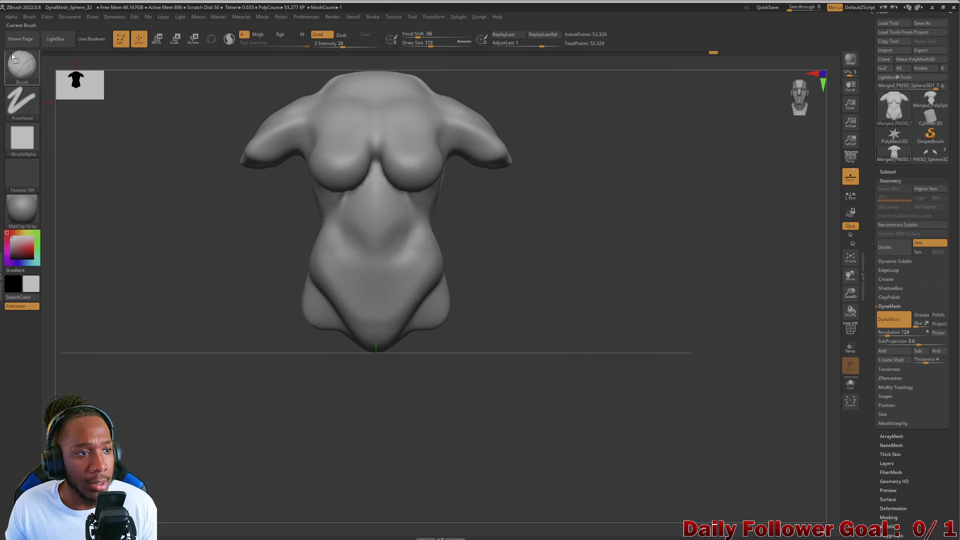
# Pick the TrimRect brush and trim the bottom of the torso flat.
pyautogui.click(24, 73)
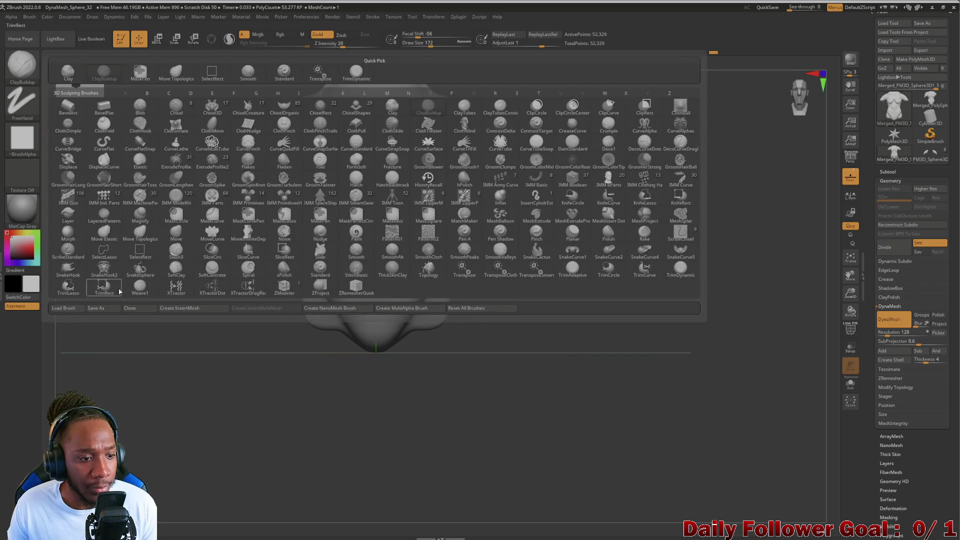
pyautogui.click(119, 292)
pyautogui.click(81, 301)
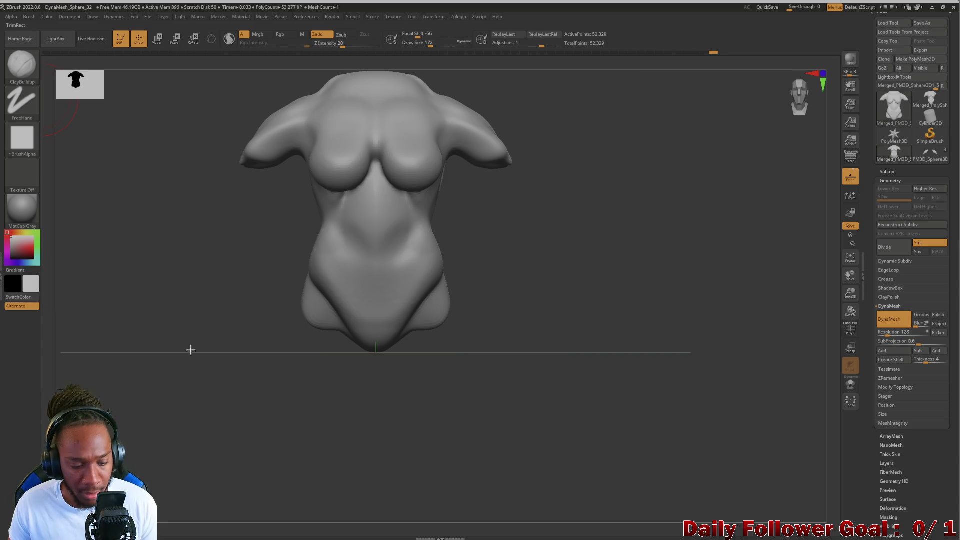
pyautogui.keyDown('ctrl'); pyautogui.keyDown('shift'); pyautogui.moveTo(522, 412); pyautogui.dragTo(203, 288); pyautogui.keyUp('shift'); pyautogui.keyUp('ctrl')
pyautogui.moveTo(168, 357)
pyautogui.mouseDown()
pyautogui.moveTo(236, 347)
pyautogui.moveTo(130, 313)
pyautogui.mouseUp()
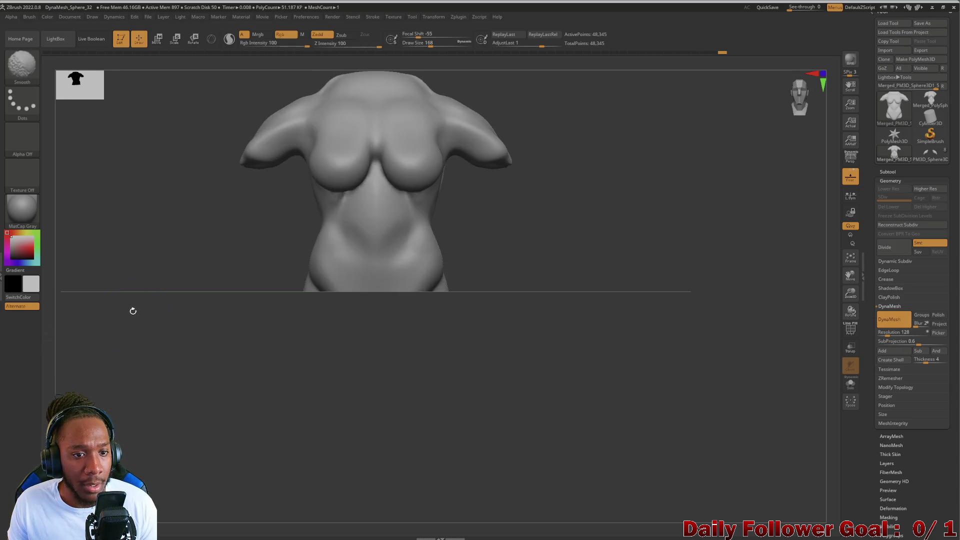
# Slice the left and right arms off flat below the shoulders with rectangle trims.
pyautogui.hotkey('ctrl', 'shift')
pyautogui.keyDown('ctrl'); pyautogui.keyDown('shift'); pyautogui.moveTo(187, 90); pyautogui.dragTo(266, 246); pyautogui.keyUp('shift'); pyautogui.keyUp('ctrl')
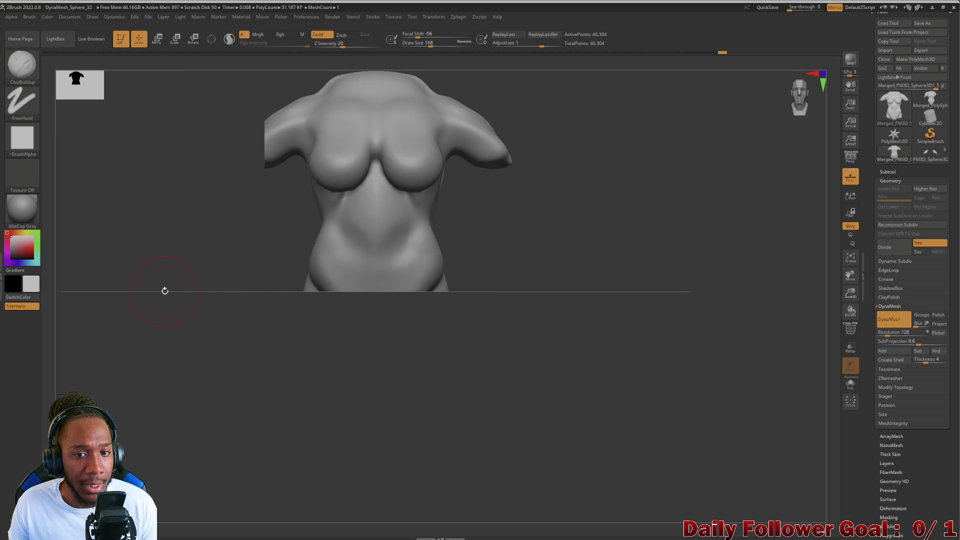
pyautogui.hotkey('ctrl', 'z')
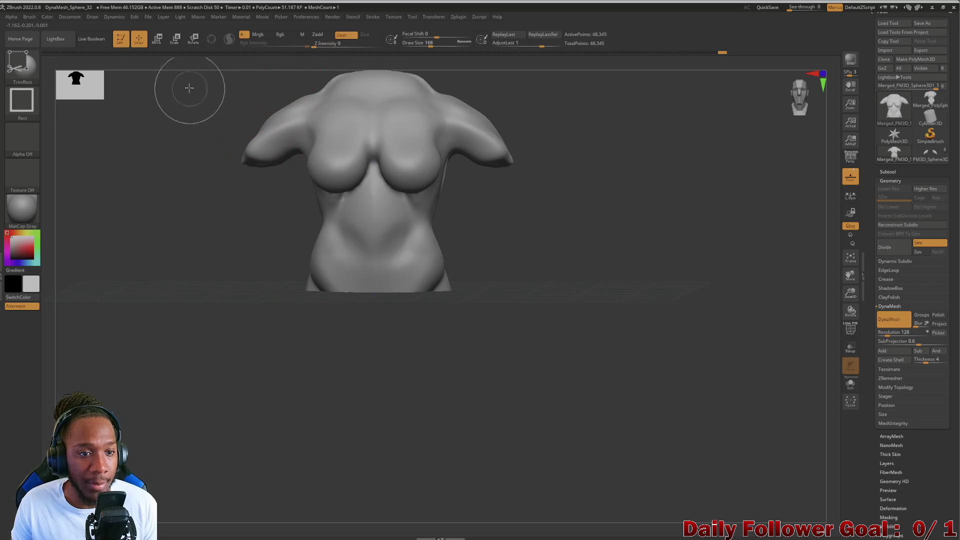
pyautogui.keyDown('ctrl'); pyautogui.keyDown('shift'); pyautogui.moveTo(188, 86); pyautogui.dragTo(261, 219); pyautogui.keyUp('shift'); pyautogui.keyUp('ctrl')
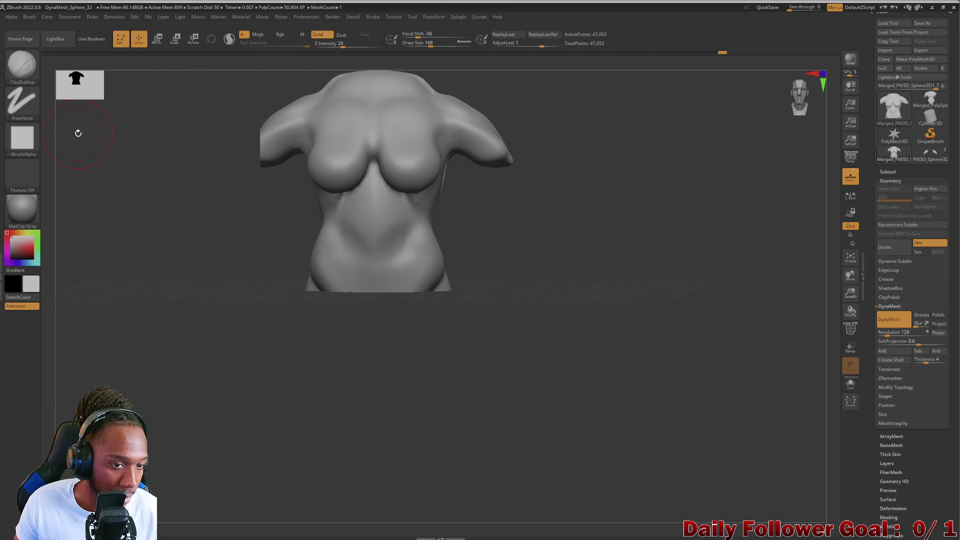
pyautogui.hotkey('ctrl', 'z')
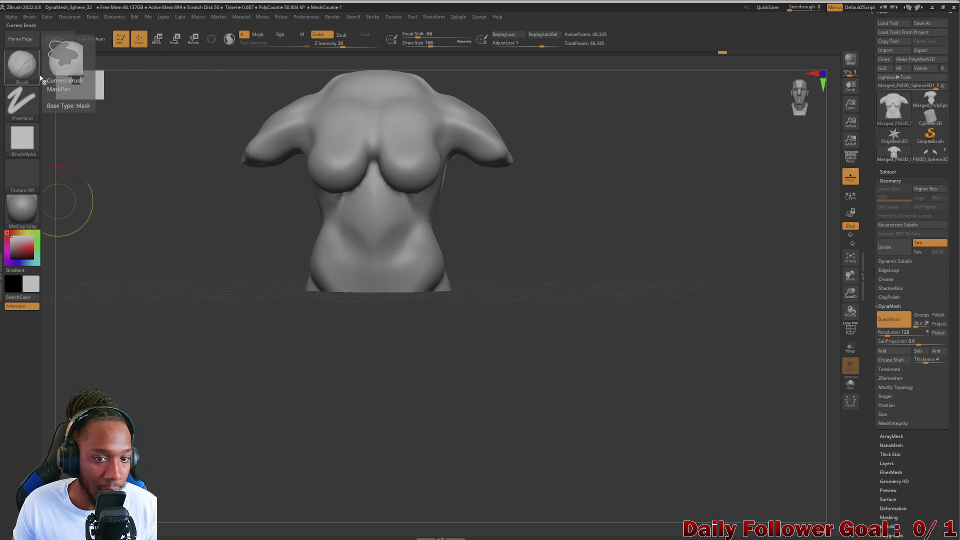
pyautogui.moveTo(207, 105)
pyautogui.keyDown('ctrl'); pyautogui.keyDown('shift'); pyautogui.mouseDown()
pyautogui.moveTo(242, 210)
pyautogui.moveTo(262, 227)
pyautogui.mouseUp(); pyautogui.keyUp('shift'); pyautogui.keyUp('ctrl')
pyautogui.moveTo(585, 120)
pyautogui.keyDown('ctrl'); pyautogui.keyDown('shift'); pyautogui.mouseDown()
pyautogui.moveTo(496, 145)
pyautogui.moveTo(493, 235)
pyautogui.mouseUp(); pyautogui.keyUp('shift'); pyautogui.keyUp('ctrl')
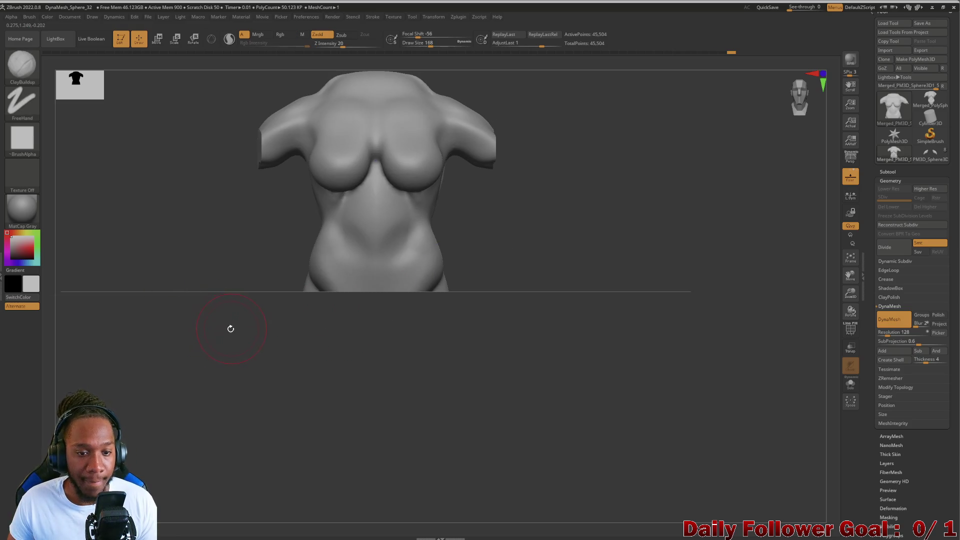
pyautogui.moveTo(229, 328)
pyautogui.keyDown('alt'); pyautogui.mouseDown()
pyautogui.moveTo(223, 276)
pyautogui.moveTo(230, 287)
pyautogui.moveTo(236, 268)
pyautogui.moveTo(190, 279)
pyautogui.moveTo(249, 266)
pyautogui.mouseUp(); pyautogui.keyUp('alt')
pyautogui.moveTo(310, 215)
pyautogui.keyDown('alt'); pyautogui.mouseDown()
pyautogui.moveTo(220, 270)
pyautogui.moveTo(250, 339)
pyautogui.mouseUp(); pyautogui.keyUp('alt')
pyautogui.press(']')
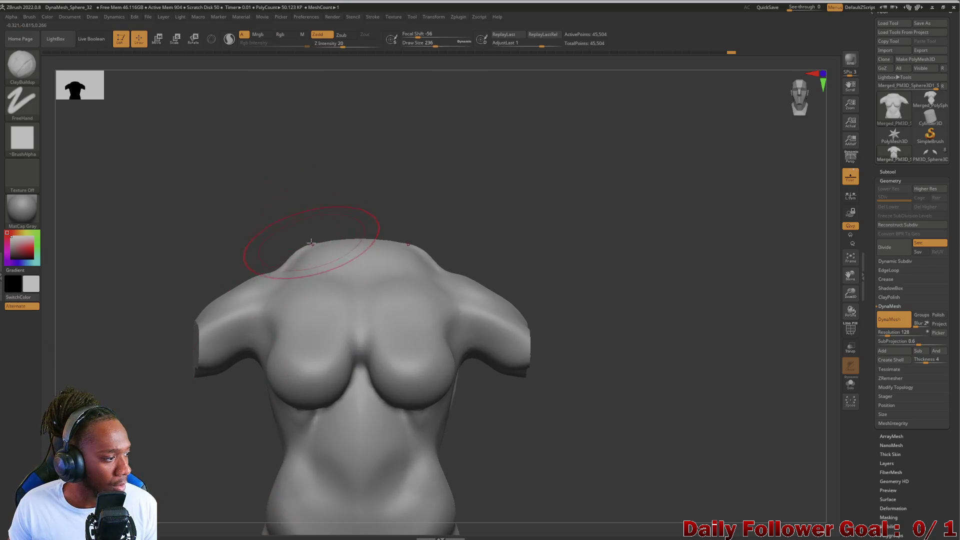
# Build up the upper chest and collarbones with ClayBuildup strokes, then shrink the brush slightly.
pyautogui.moveTo(311, 243); pyautogui.dragTo(345, 265)
pyautogui.moveTo(280, 280)
pyautogui.mouseDown()
pyautogui.moveTo(350, 250)
pyautogui.moveTo(340, 270)
pyautogui.mouseUp()
pyautogui.press('[')
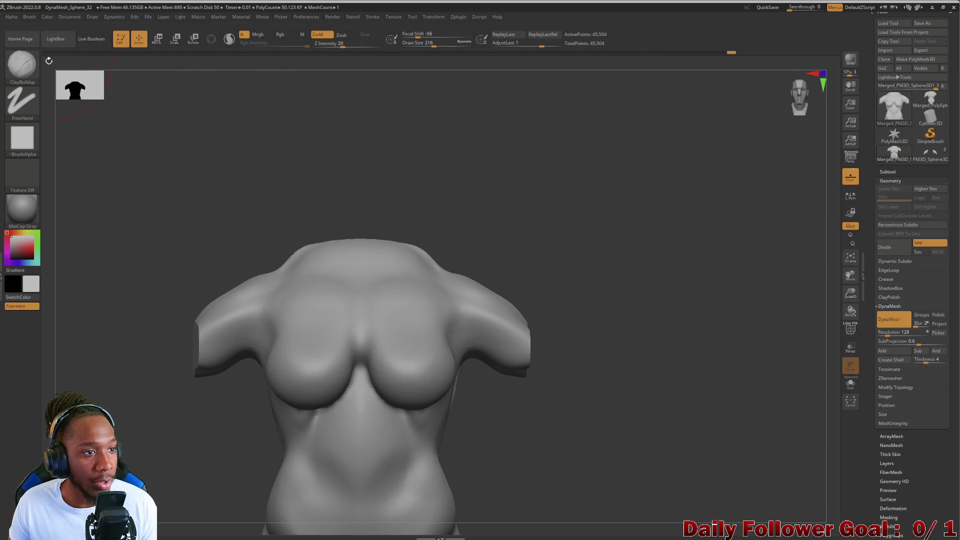
# Pull the upper chest up into a neck with Move Topological, then smooth the neck and back.
pyautogui.click(22, 64)
pyautogui.click(142, 74)
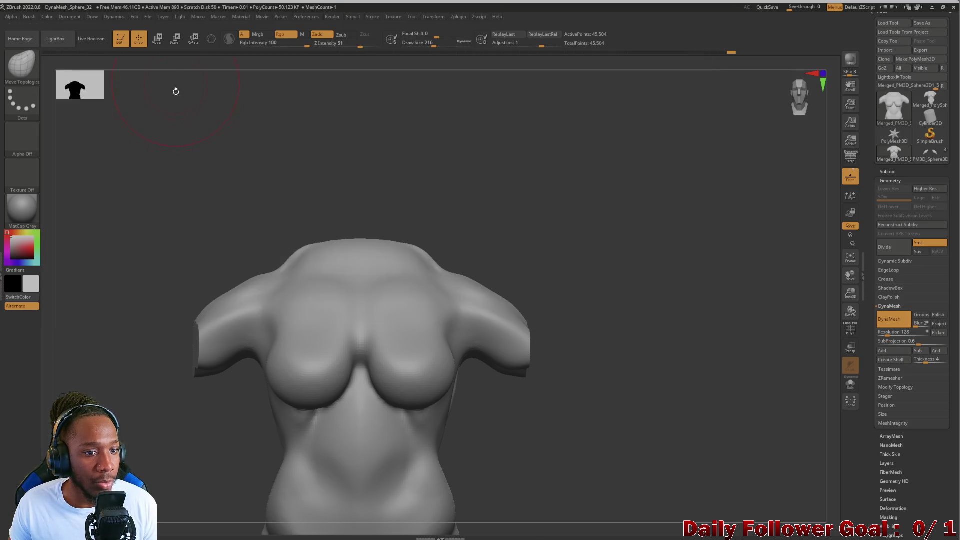
pyautogui.moveTo(303, 257); pyautogui.dragTo(331, 255)
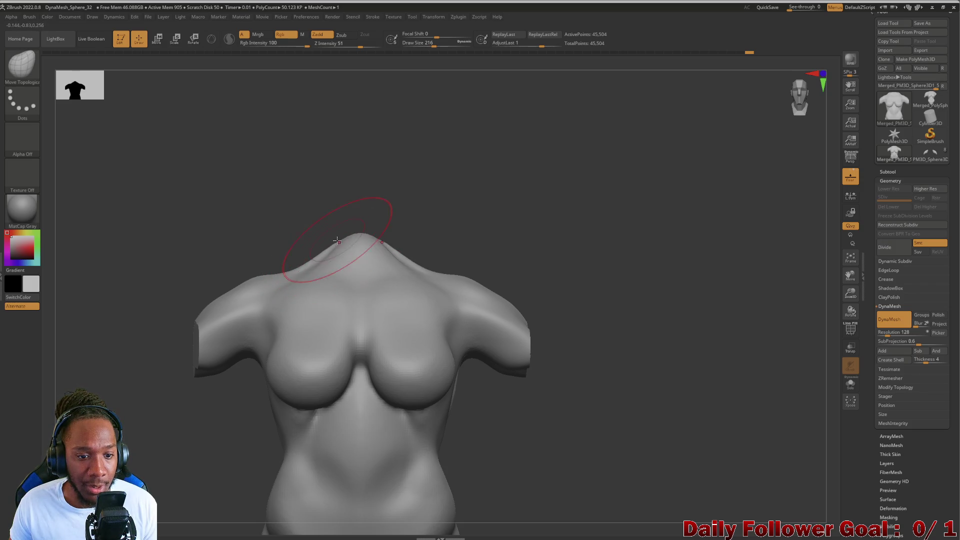
pyautogui.moveTo(280, 230)
pyautogui.mouseDown()
pyautogui.moveTo(193, 236)
pyautogui.moveTo(186, 227)
pyautogui.moveTo(255, 208)
pyautogui.moveTo(144, 220)
pyautogui.moveTo(184, 254)
pyautogui.moveTo(160, 268)
pyautogui.moveTo(262, 282)
pyautogui.mouseUp()
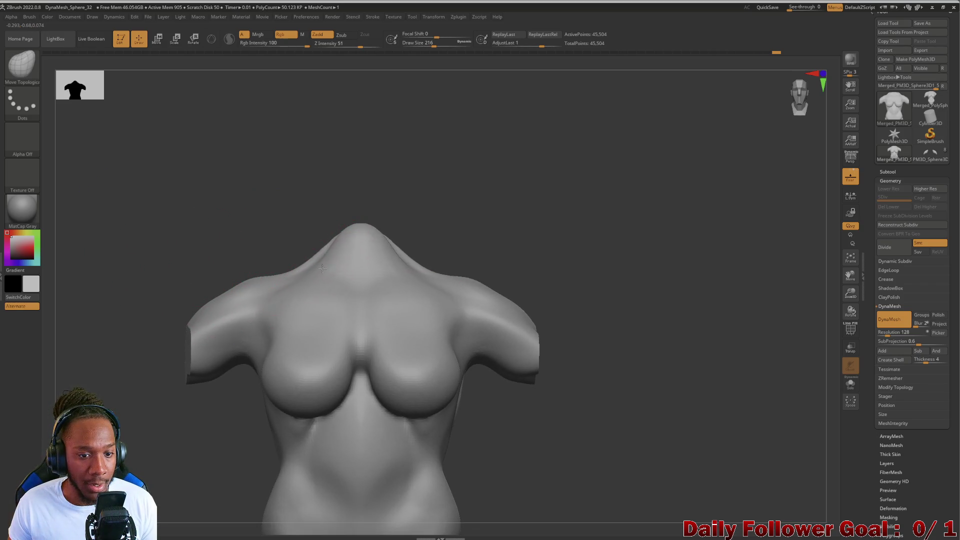
pyautogui.moveTo(251, 229)
pyautogui.mouseDown()
pyautogui.moveTo(187, 257)
pyautogui.moveTo(330, 280)
pyautogui.mouseUp()
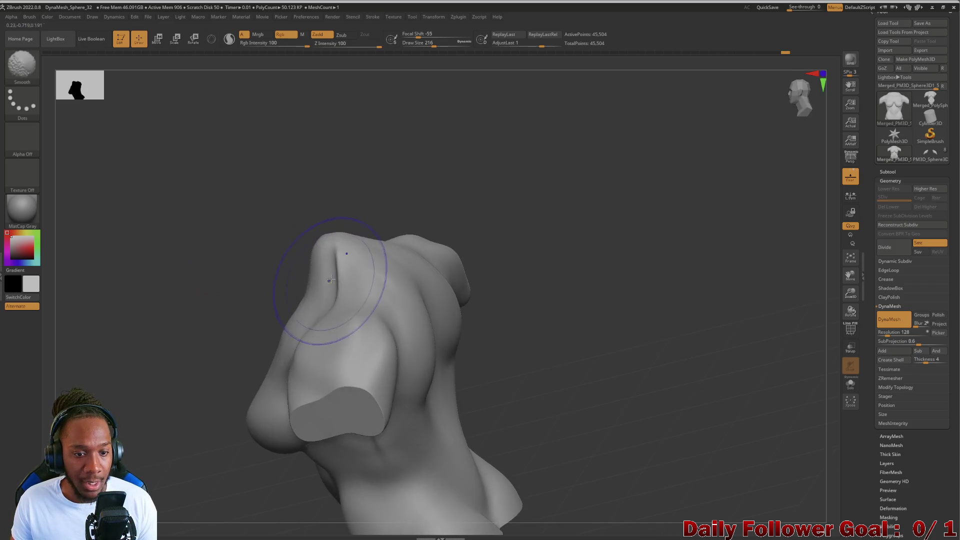
pyautogui.moveTo(250, 280)
pyautogui.keyDown('shift'); pyautogui.mouseDown()
pyautogui.moveTo(92, 270)
pyautogui.moveTo(109, 195)
pyautogui.mouseUp(); pyautogui.keyUp('shift')
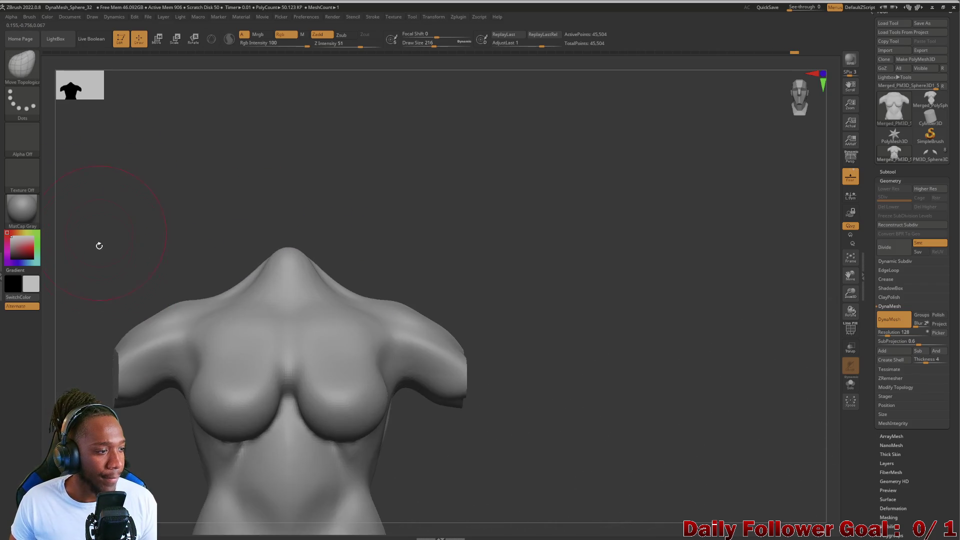
pyautogui.moveTo(96, 244)
pyautogui.keyDown('alt'); pyautogui.mouseDown()
pyautogui.moveTo(114, 246)
pyautogui.moveTo(75, 325)
pyautogui.moveTo(52, 336)
pyautogui.moveTo(182, 285)
pyautogui.mouseUp(); pyautogui.keyUp('alt')
pyautogui.press('shift')
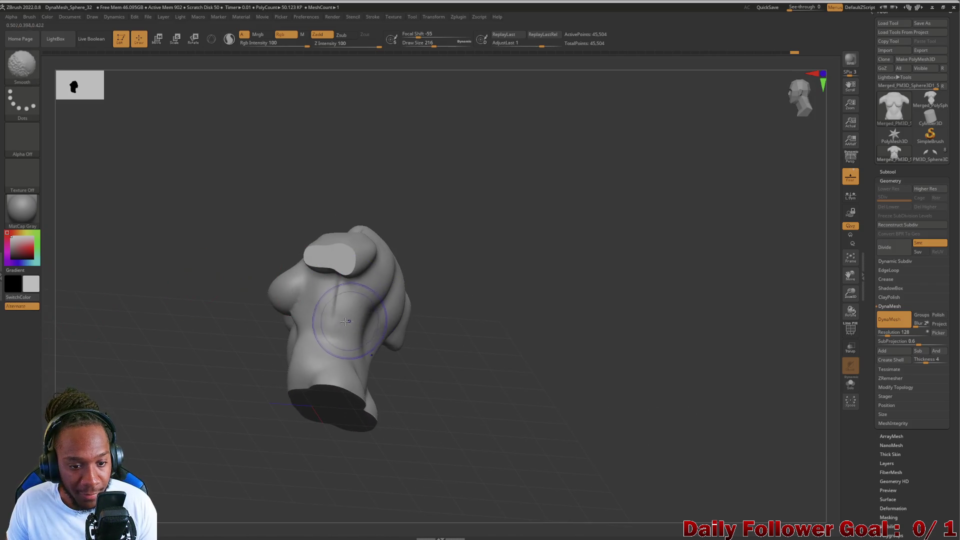
pyautogui.moveTo(215, 363)
pyautogui.keyDown('shift'); pyautogui.mouseDown()
pyautogui.moveTo(173, 377)
pyautogui.moveTo(171, 358)
pyautogui.moveTo(212, 361)
pyautogui.moveTo(201, 397)
pyautogui.moveTo(276, 355)
pyautogui.mouseUp(); pyautogui.keyUp('shift')
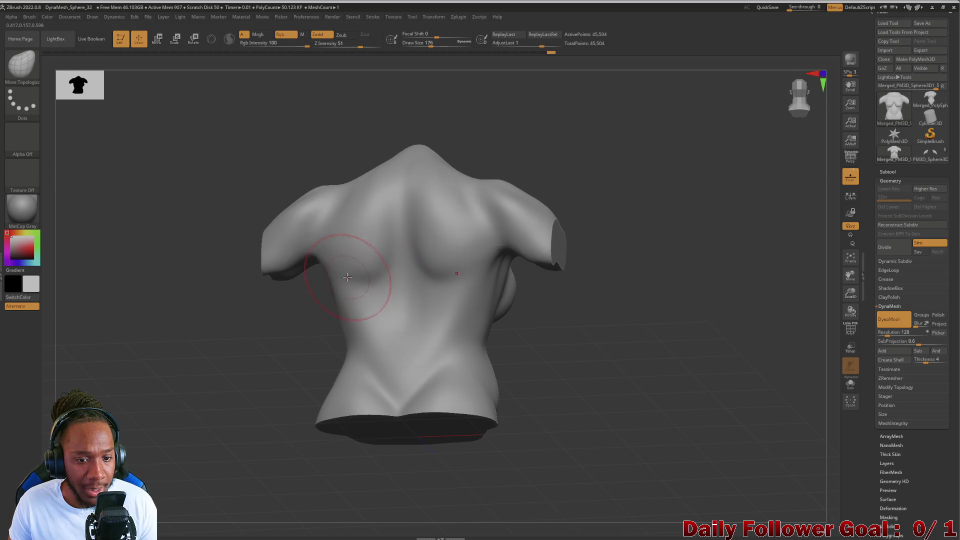
# From a three-quarter front view, push the right side of the waist slightly inward.
pyautogui.moveTo(220, 370)
pyautogui.mouseDown()
pyautogui.moveTo(172, 368)
pyautogui.moveTo(182, 349)
pyautogui.moveTo(293, 342)
pyautogui.mouseUp()
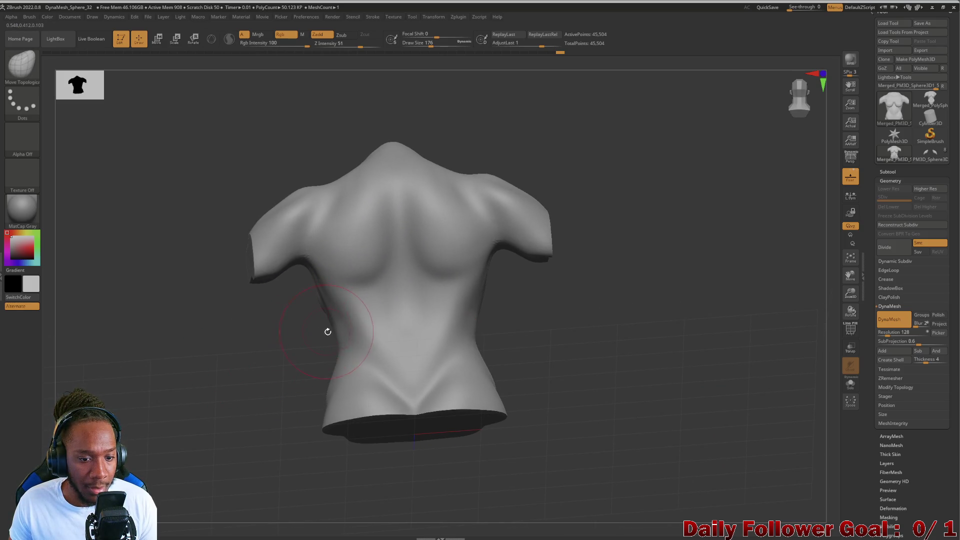
pyautogui.moveTo(235, 387)
pyautogui.mouseDown()
pyautogui.moveTo(220, 394)
pyautogui.moveTo(190, 384)
pyautogui.mouseUp()
pyautogui.moveTo(400, 342); pyautogui.dragTo(390, 343)
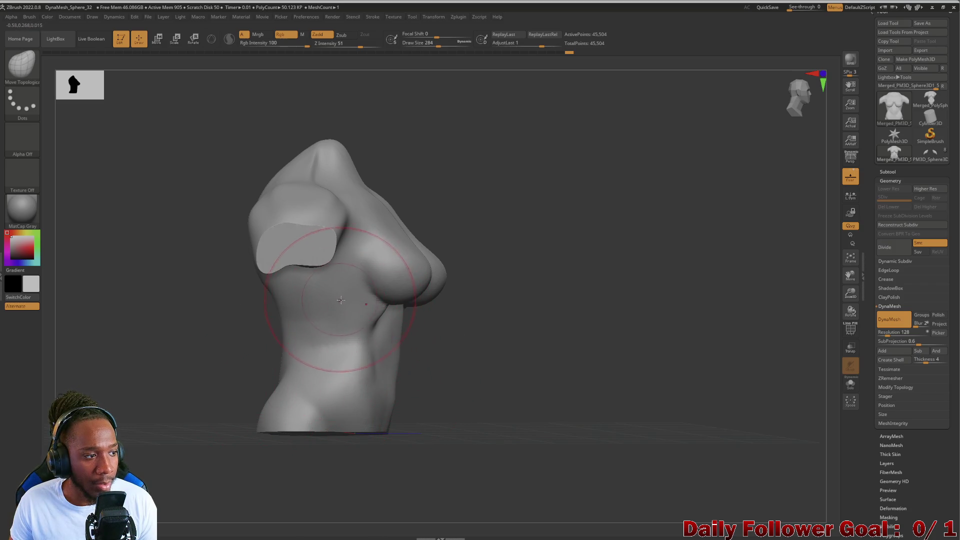
# Resize the brush and reshape the torso's side under the chest, then return to front view.
pyautogui.moveTo(200, 372); pyautogui.dragTo(183, 358)
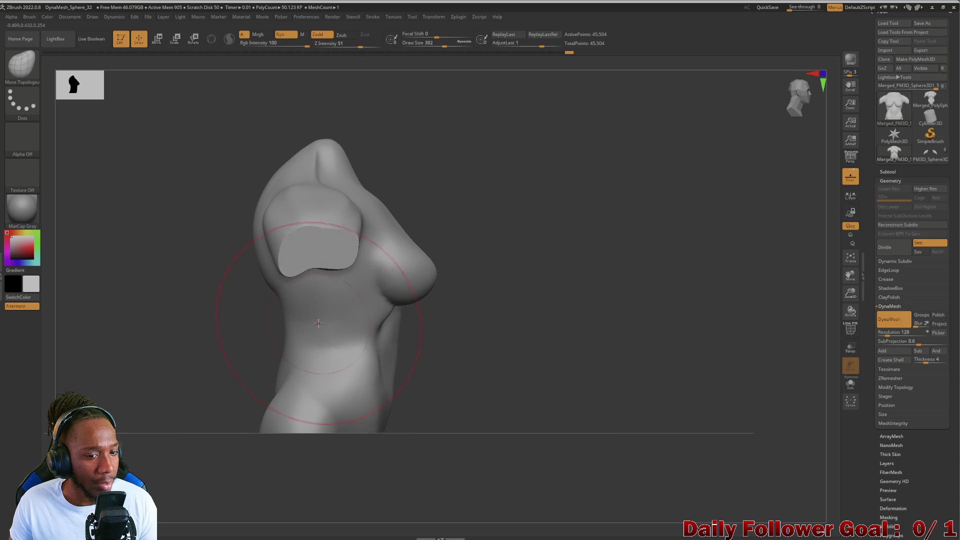
pyautogui.press('s')
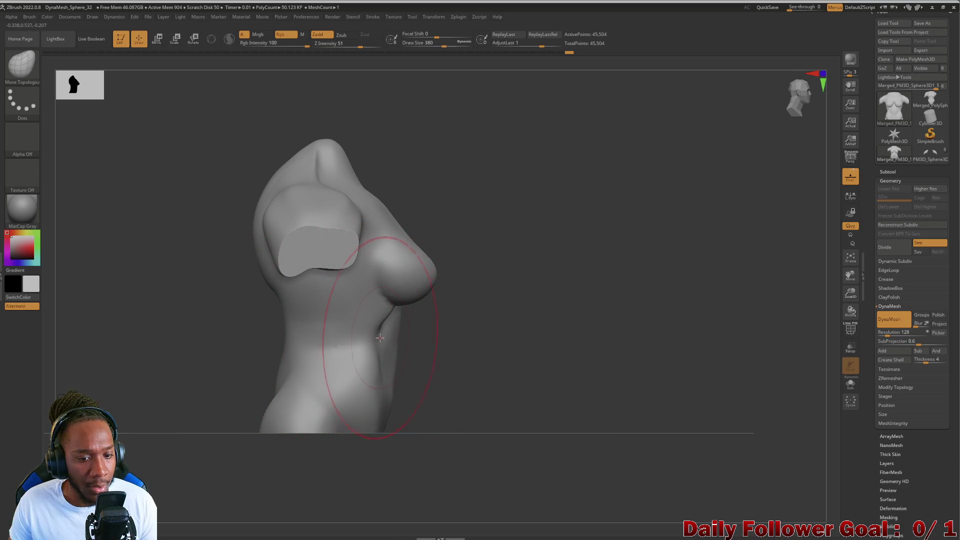
pyautogui.press('s')
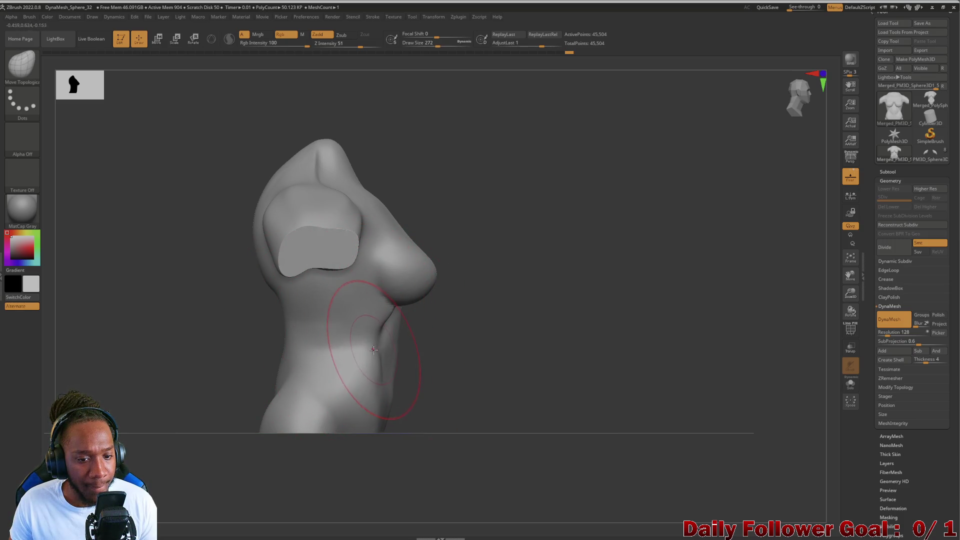
pyautogui.moveTo(371, 346); pyautogui.dragTo(348, 341)
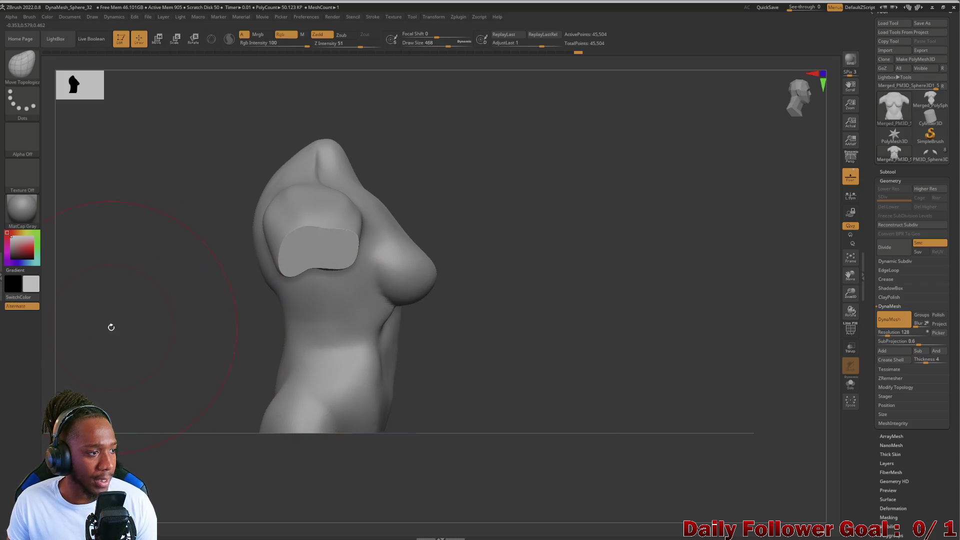
pyautogui.moveTo(117, 330)
pyautogui.mouseDown()
pyautogui.moveTo(75, 350)
pyautogui.moveTo(114, 360)
pyautogui.moveTo(300, 310)
pyautogui.mouseUp()
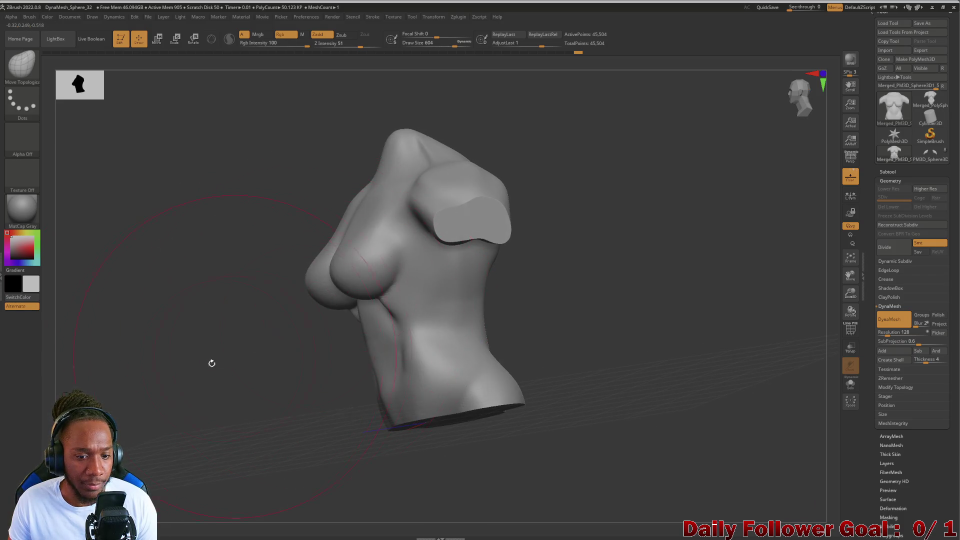
pyautogui.moveTo(210, 364)
pyautogui.mouseDown()
pyautogui.moveTo(199, 390)
pyautogui.moveTo(295, 320)
pyautogui.mouseUp()
pyautogui.moveTo(311, 285)
pyautogui.mouseDown()
pyautogui.moveTo(212, 364)
pyautogui.moveTo(217, 358)
pyautogui.moveTo(191, 349)
pyautogui.moveTo(157, 439)
pyautogui.mouseUp()
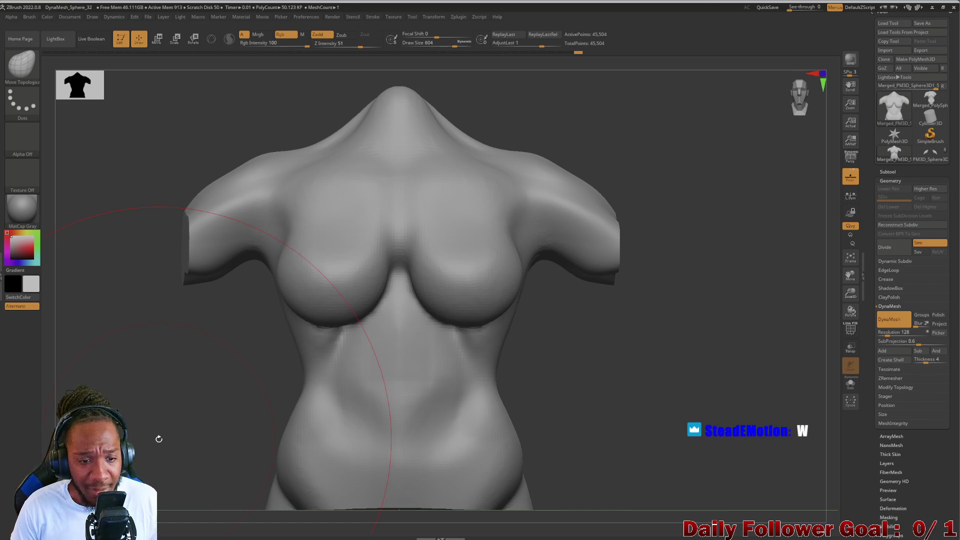
# Take a final look at the sculpt and quit ZBrush without saving the project.
pyautogui.moveTo(109, 288)
pyautogui.mouseDown()
pyautogui.moveTo(150, 330)
pyautogui.moveTo(81, 368)
pyautogui.moveTo(98, 369)
pyautogui.moveTo(65, 358)
pyautogui.moveTo(74, 359)
pyautogui.mouseUp()
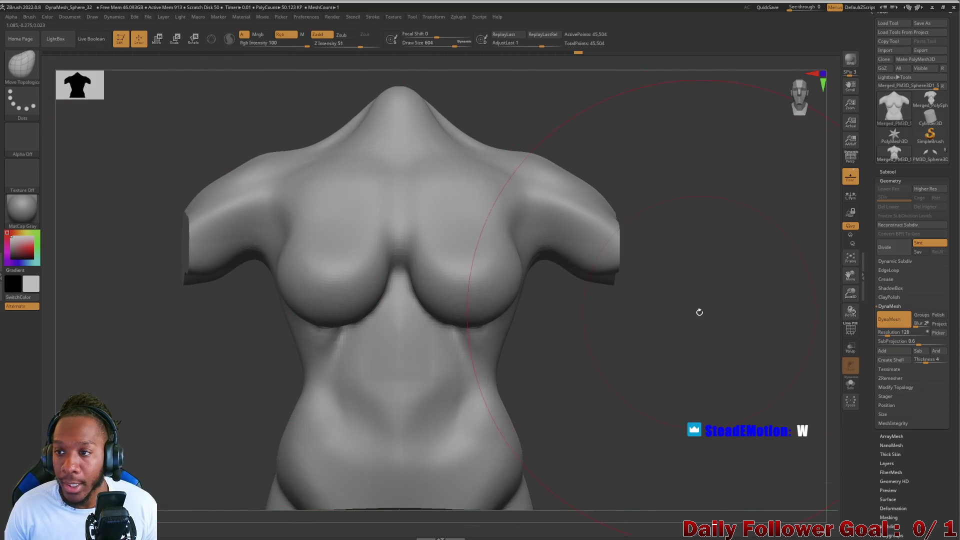
pyautogui.press('space')
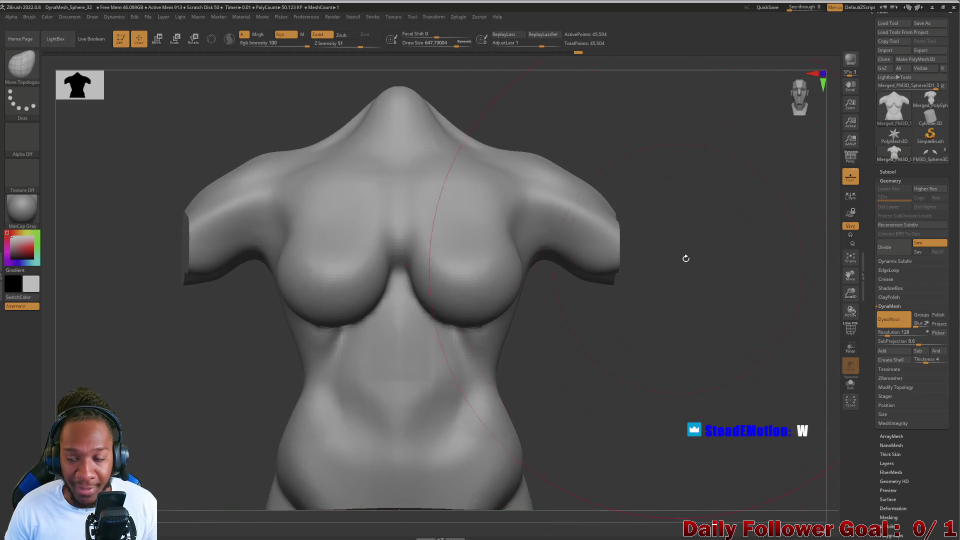
pyautogui.click(953, 7)
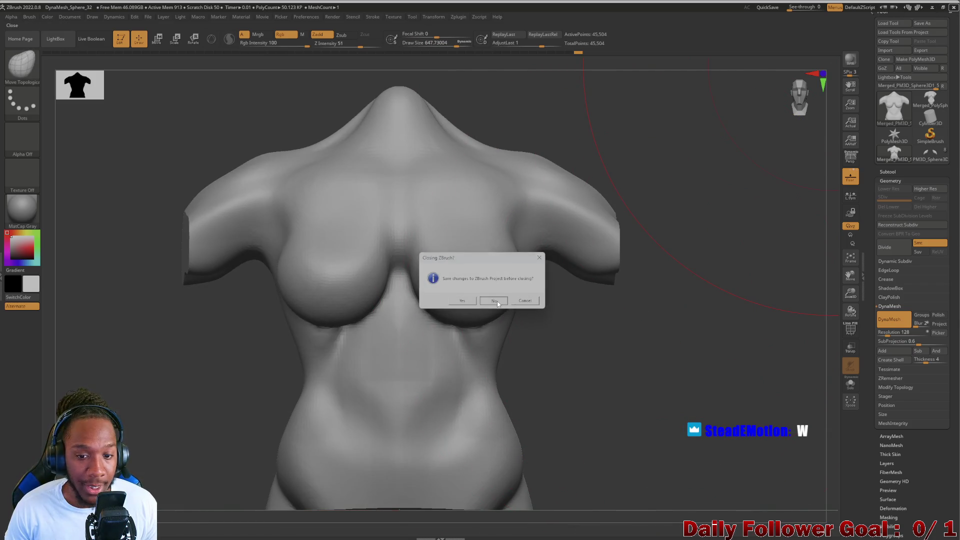
pyautogui.click(496, 301)
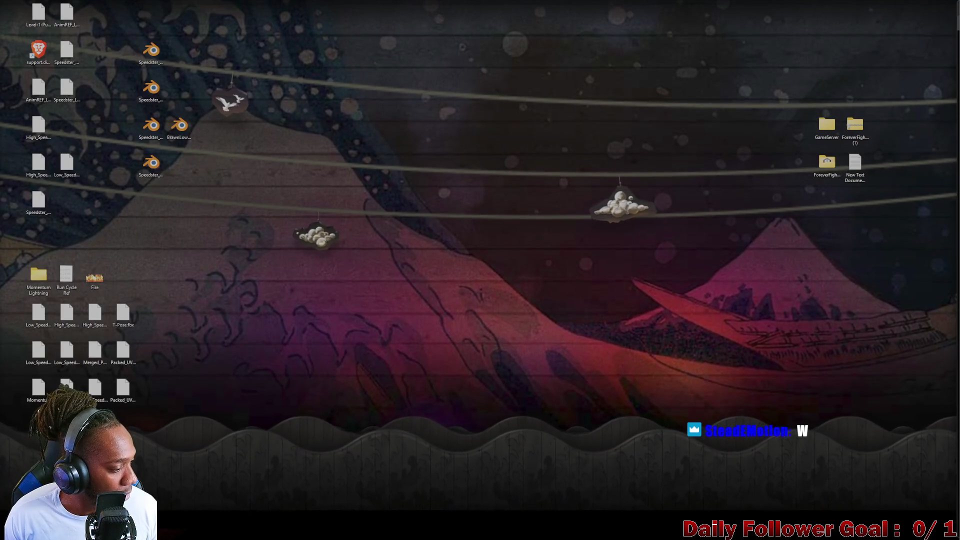